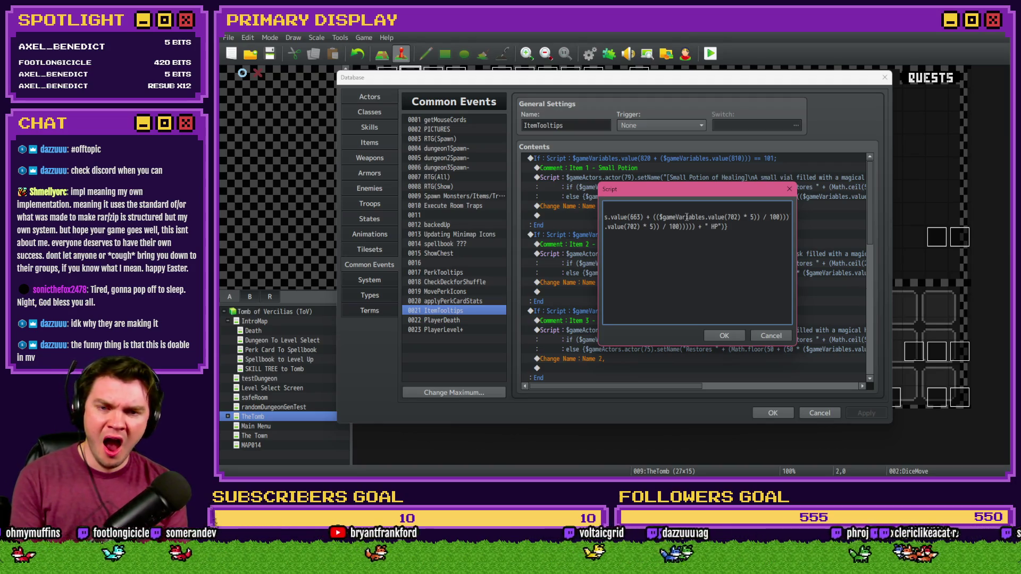
# Review the Small Potion healing formula on the first line of the Item 1 script.
pyautogui.press('Left')
pyautogui.press('Left')
pyautogui.press('Left')
pyautogui.press('Left')
pyautogui.press('Left')
pyautogui.press('Left')
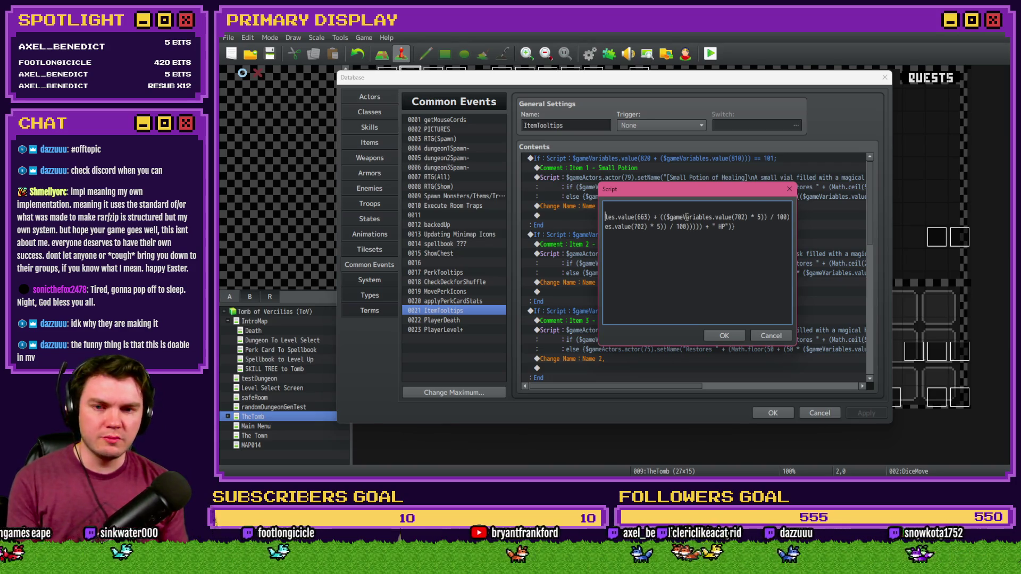
pyautogui.press('Left')
pyautogui.press('Left')
pyautogui.press('Left')
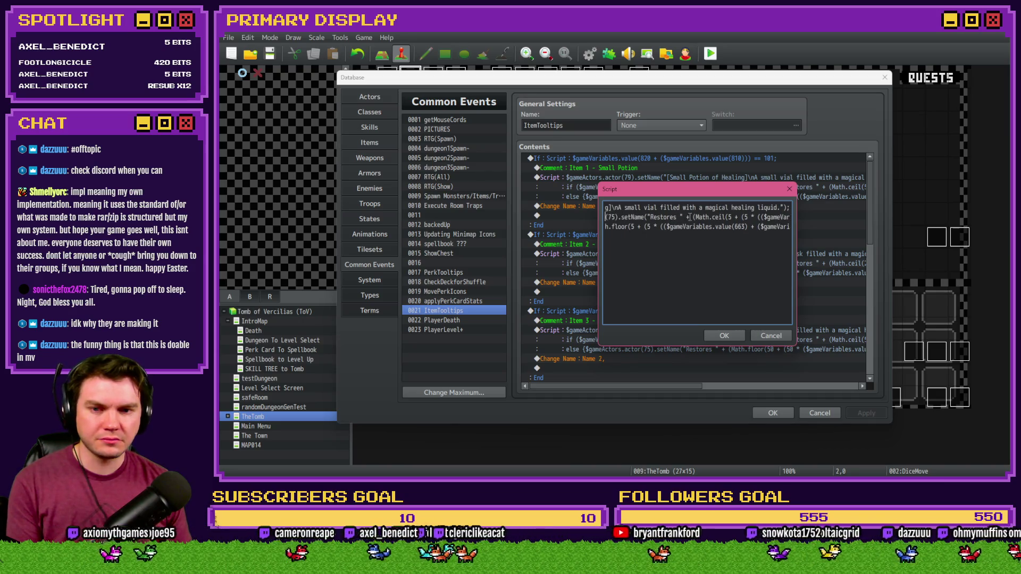
pyautogui.press('Right')
pyautogui.press('Right')
pyautogui.press('Right')
pyautogui.press('Right')
pyautogui.press('Right')
pyautogui.press('Right')
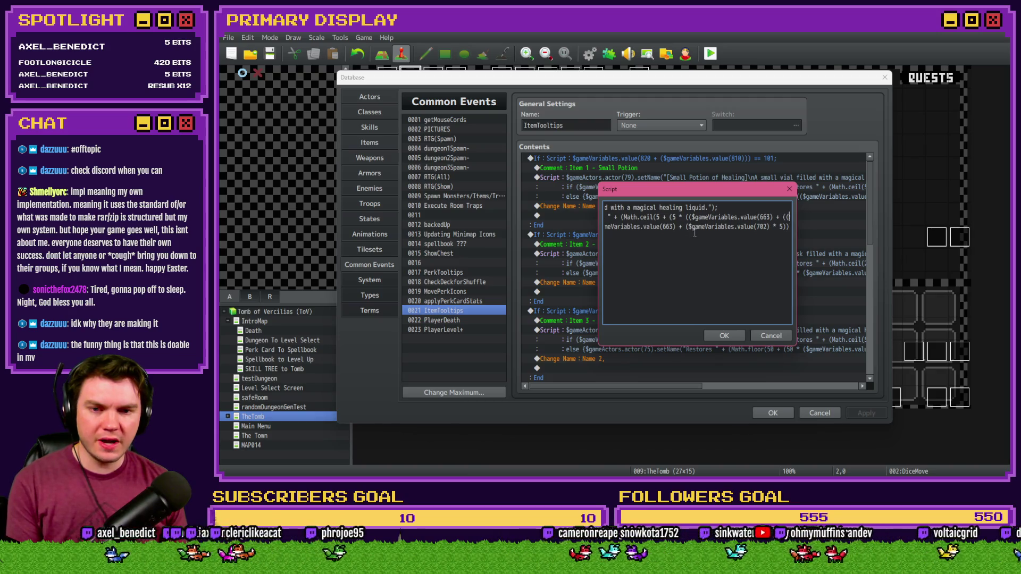
pyautogui.press('Right')
pyautogui.press('Right')
pyautogui.press('Right')
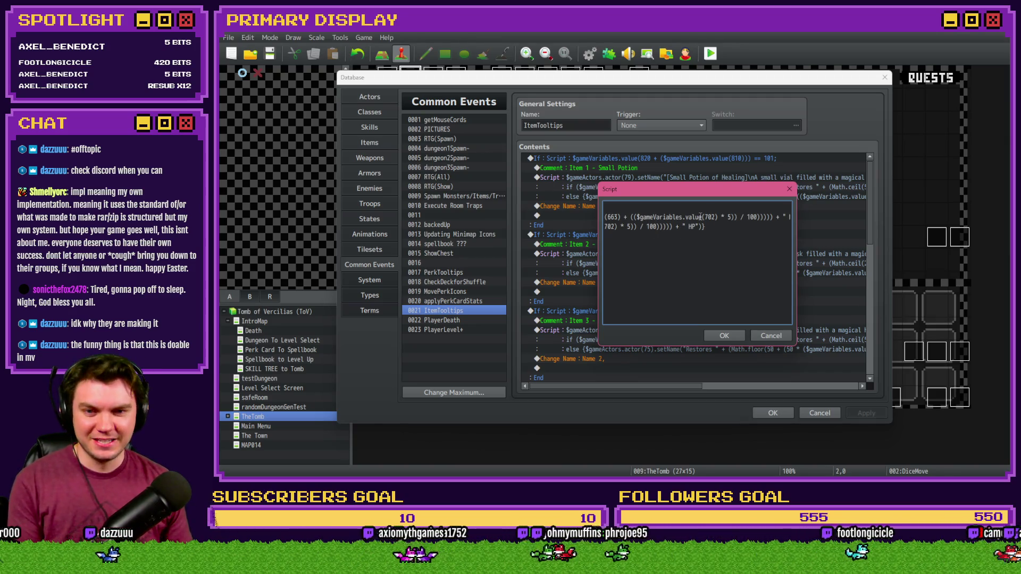
pyautogui.press('Right')
pyautogui.press('Right')
pyautogui.press('Right')
pyautogui.press('Left')
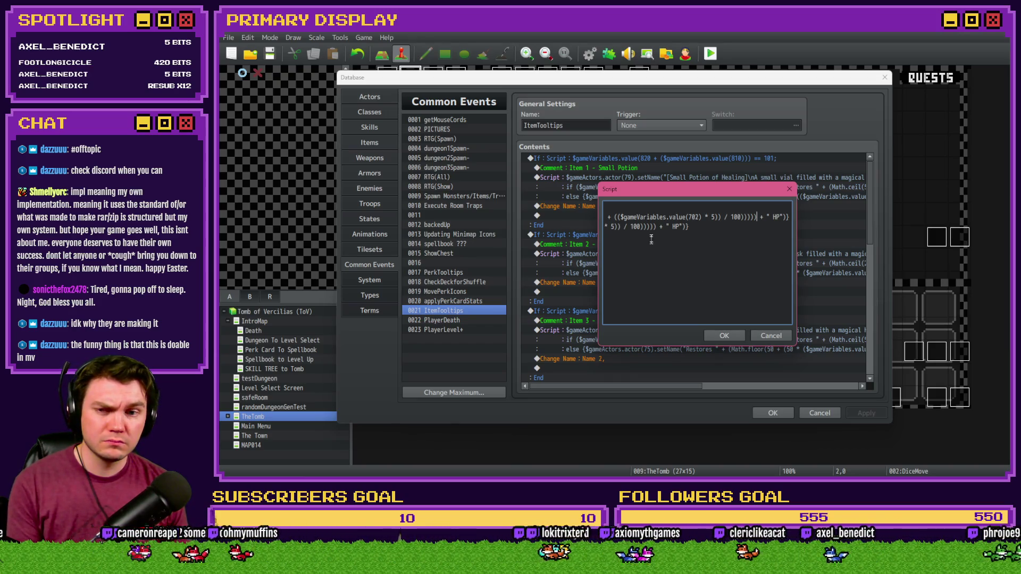
# Add ');', ')' and '(' to the third script line, then confirm the Script and Database dialogs.
pyautogui.click(715, 226)
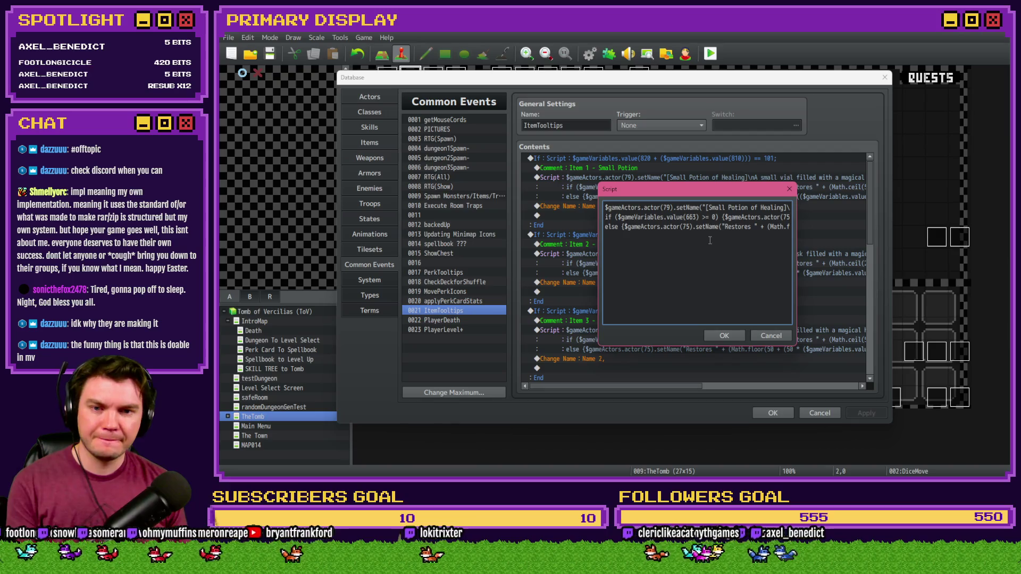
pyautogui.press('Right')
pyautogui.press('Right')
pyautogui.press('Right')
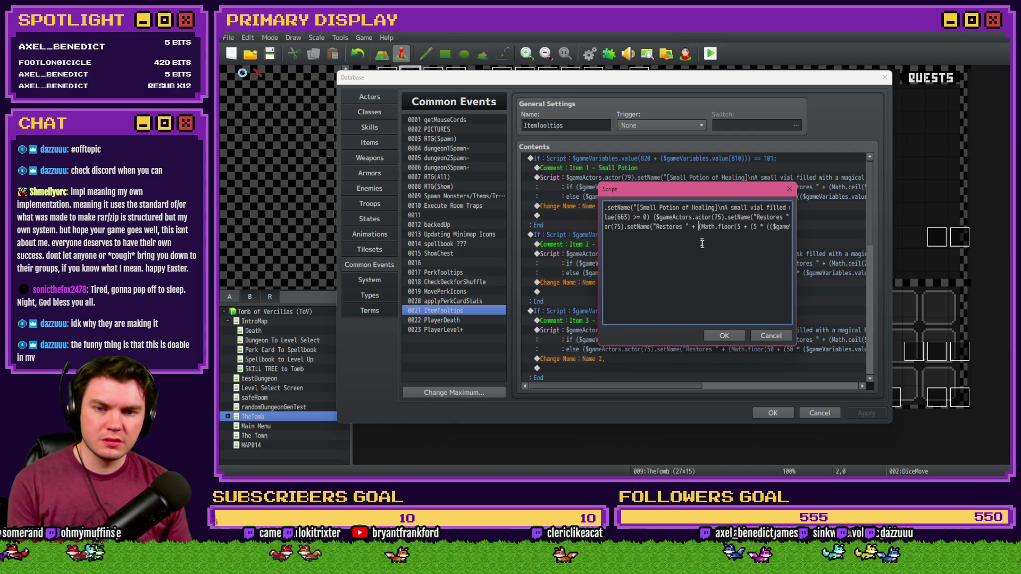
pyautogui.press('Right')
pyautogui.press('Right')
pyautogui.press('Right')
pyautogui.press('Right')
pyautogui.press('Right')
pyautogui.press('Right')
pyautogui.press('Right')
pyautogui.press('Right')
pyautogui.press('Right')
pyautogui.write(');')
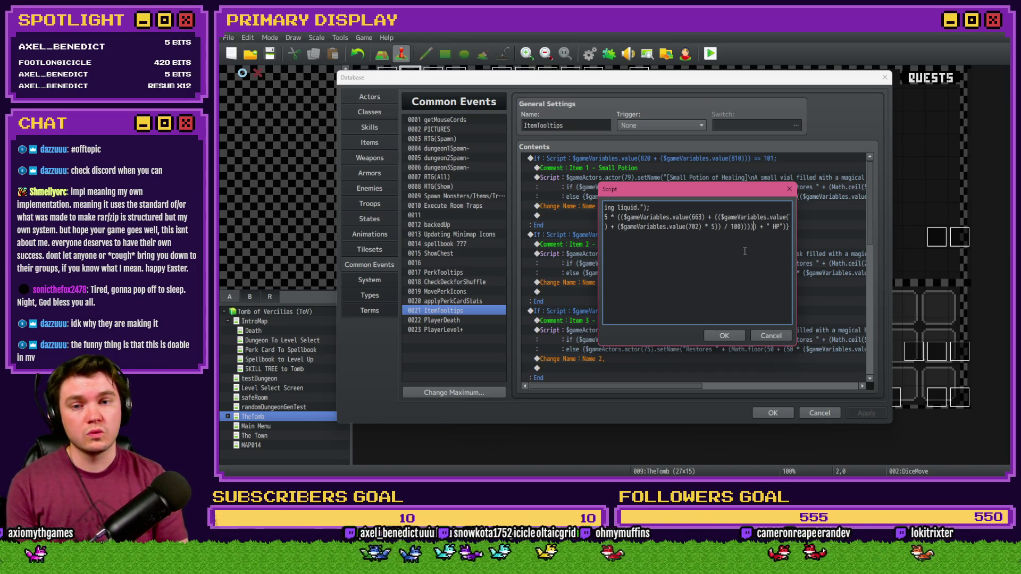
pyautogui.write(')')
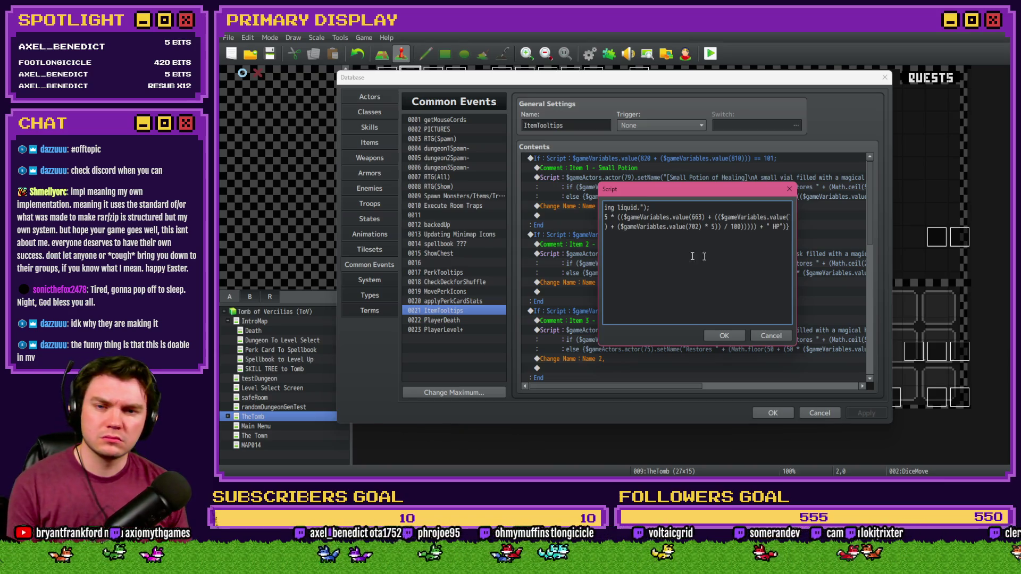
pyautogui.click(617, 226)
pyautogui.write('(')
pyautogui.click(723, 336)
pyautogui.click(782, 411)
# Start a playtest and pick the wizard hat and Spiked Pauldron perk cards.
pyautogui.click(710, 53)
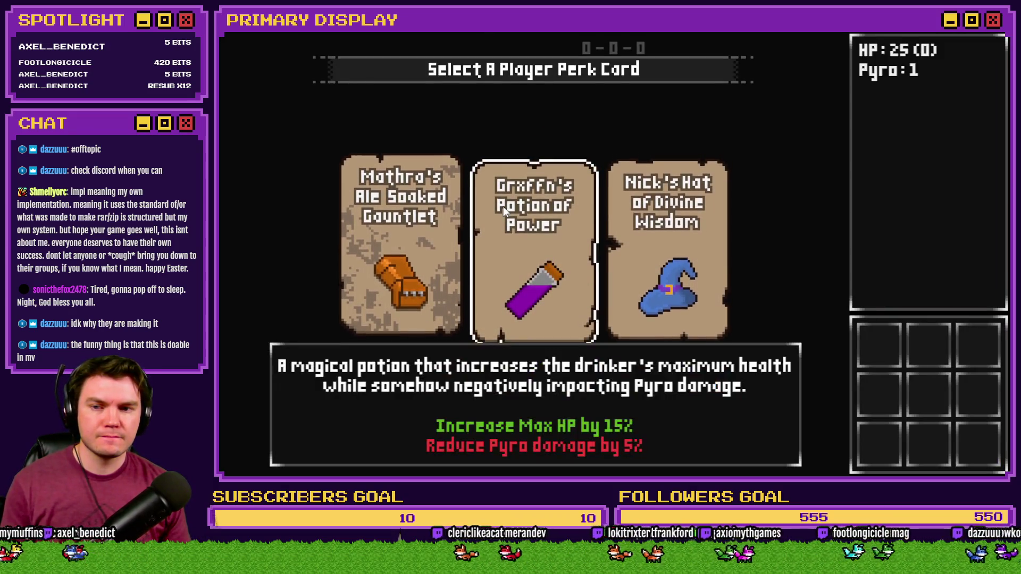
pyautogui.click(703, 230)
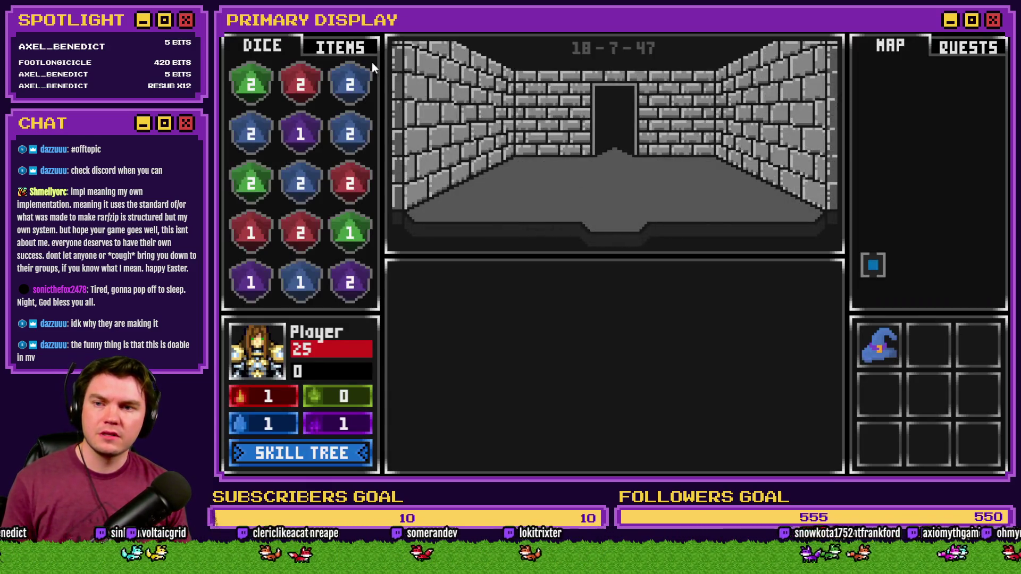
pyautogui.click(365, 51)
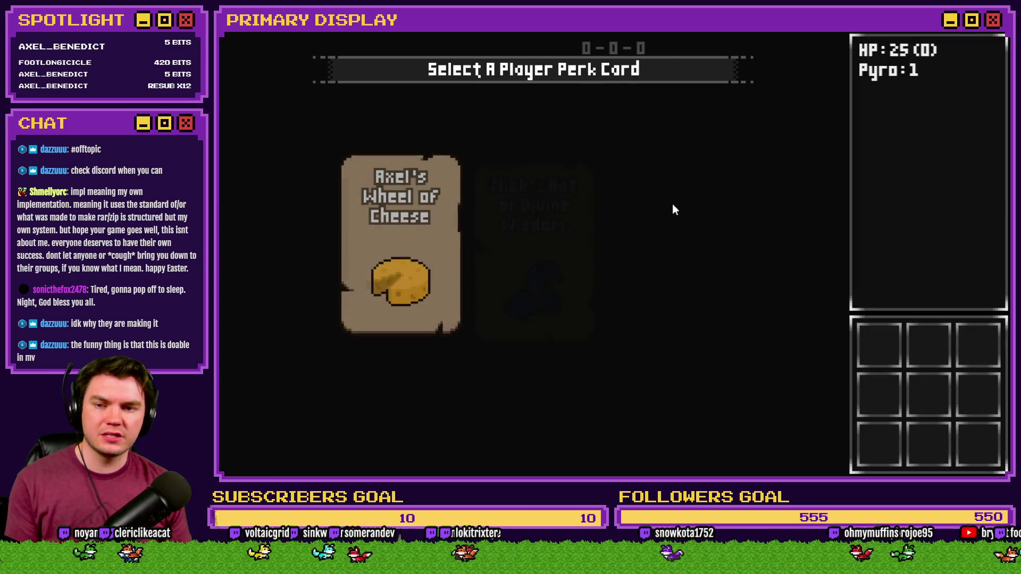
pyautogui.click(645, 191)
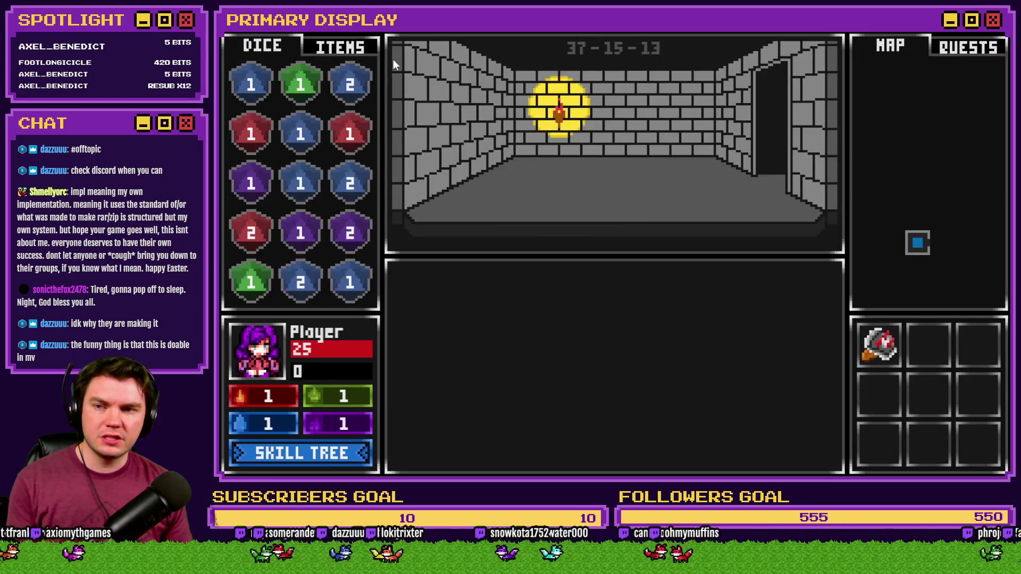
# Take Second Wind three times in the skill tree and check the small potion's heal.
pyautogui.click(371, 49)
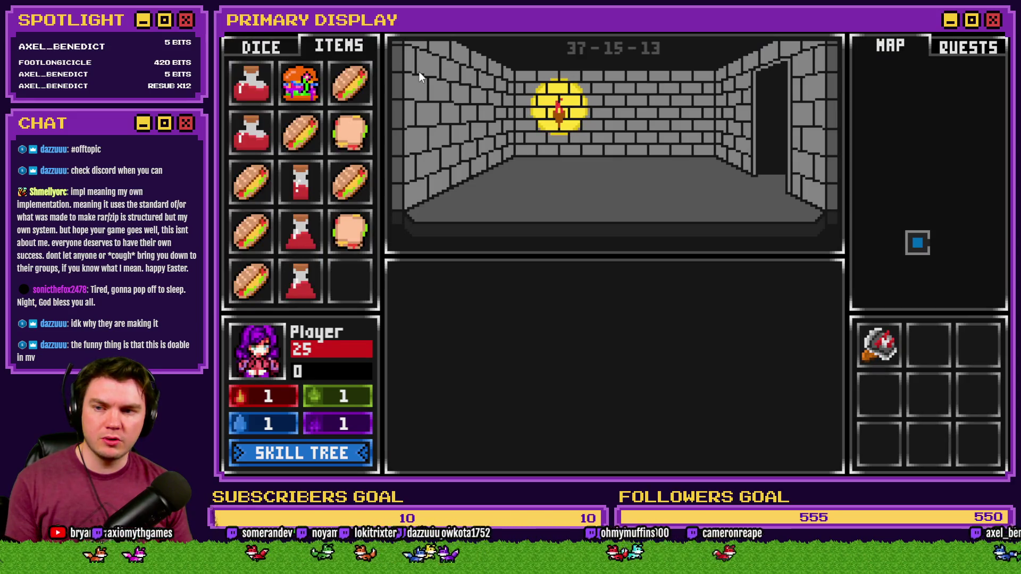
pyautogui.moveTo(306, 189)
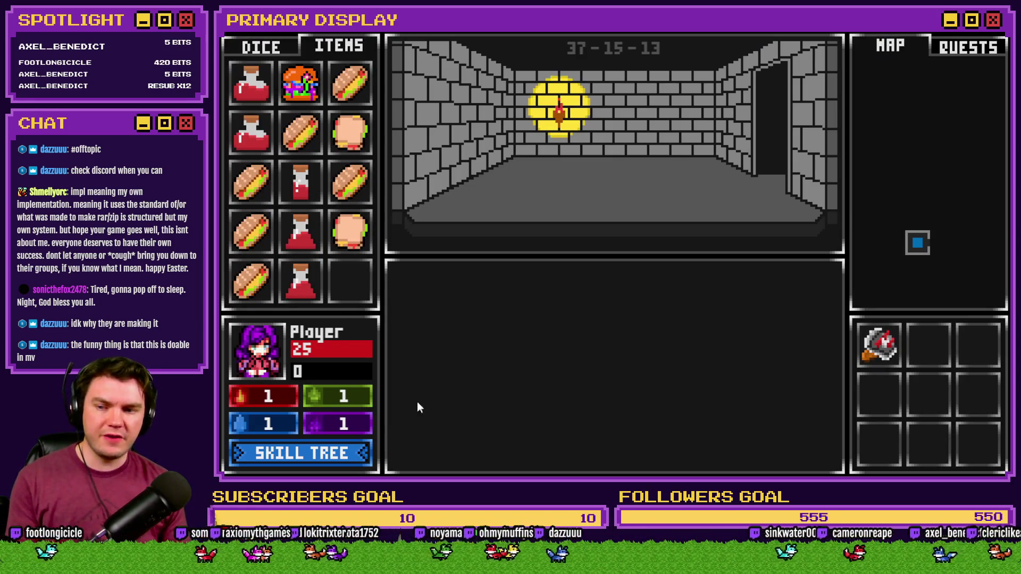
pyautogui.click(355, 451)
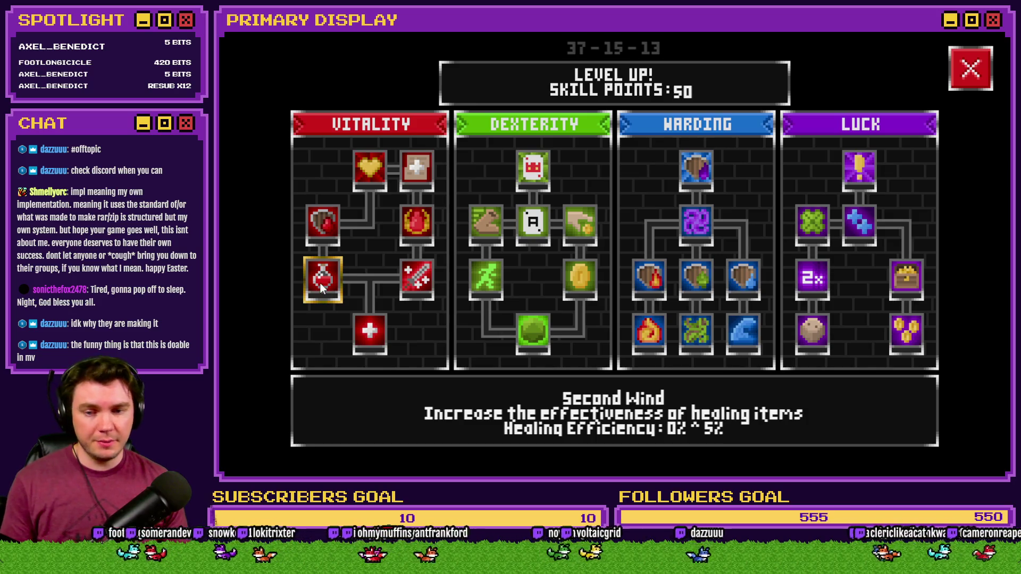
pyautogui.click(327, 284)
pyautogui.click(326, 280)
pyautogui.click(326, 280)
pyautogui.click(971, 70)
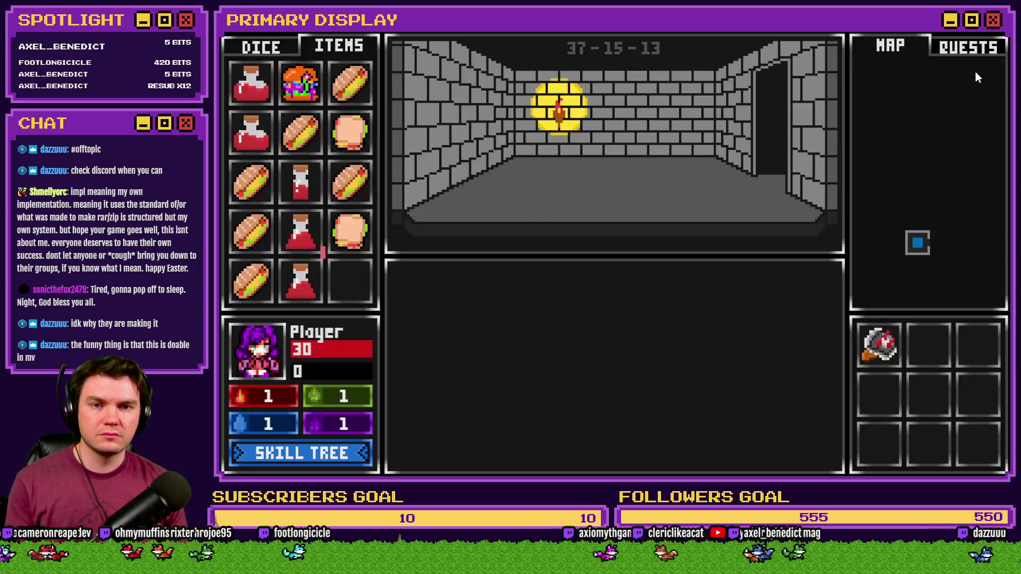
pyautogui.moveTo(314, 192)
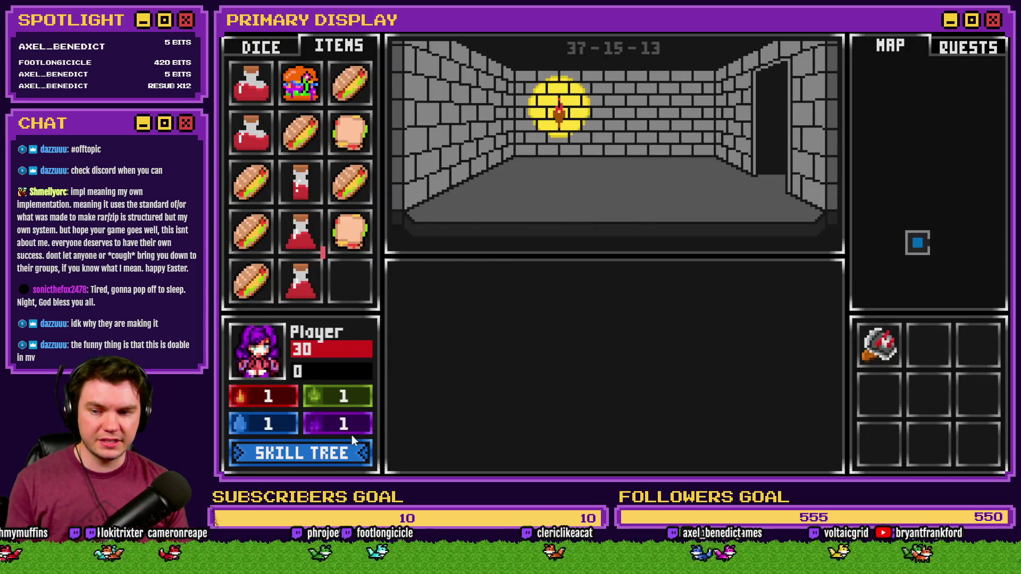
# Keep upgrading Second Wind to 50% healing efficiency, leaving 39 skill points.
pyautogui.click(353, 451)
pyautogui.click(327, 282)
pyautogui.doubleClick(327, 282)
pyautogui.click(984, 72)
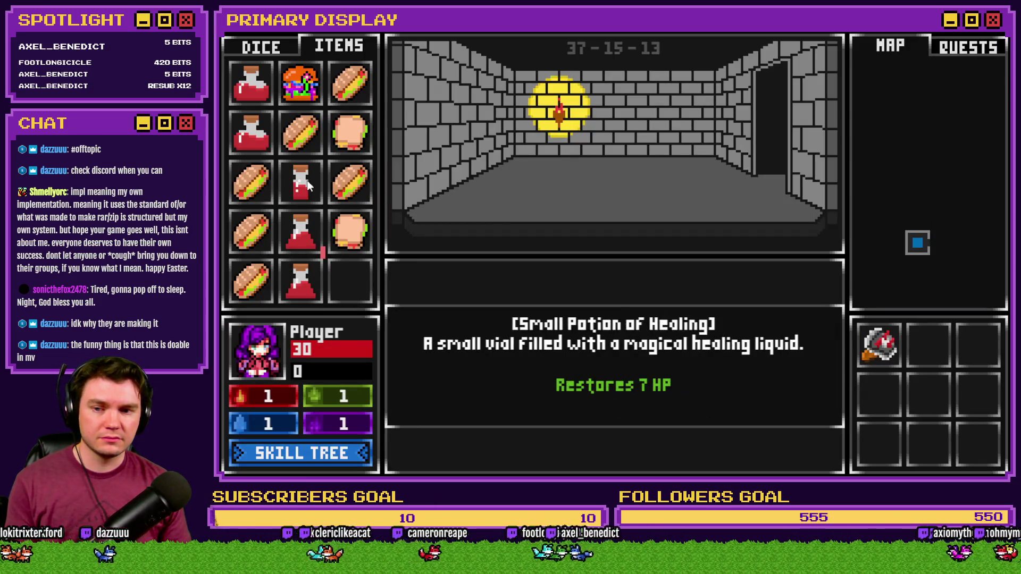
pyautogui.click(349, 445)
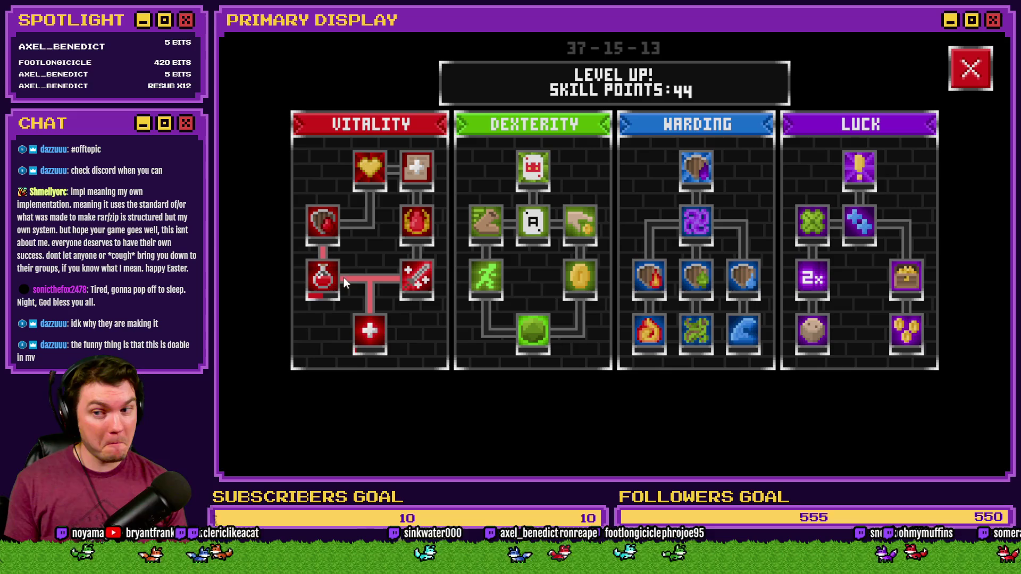
pyautogui.tripleClick(321, 276)
pyautogui.doubleClick(321, 277)
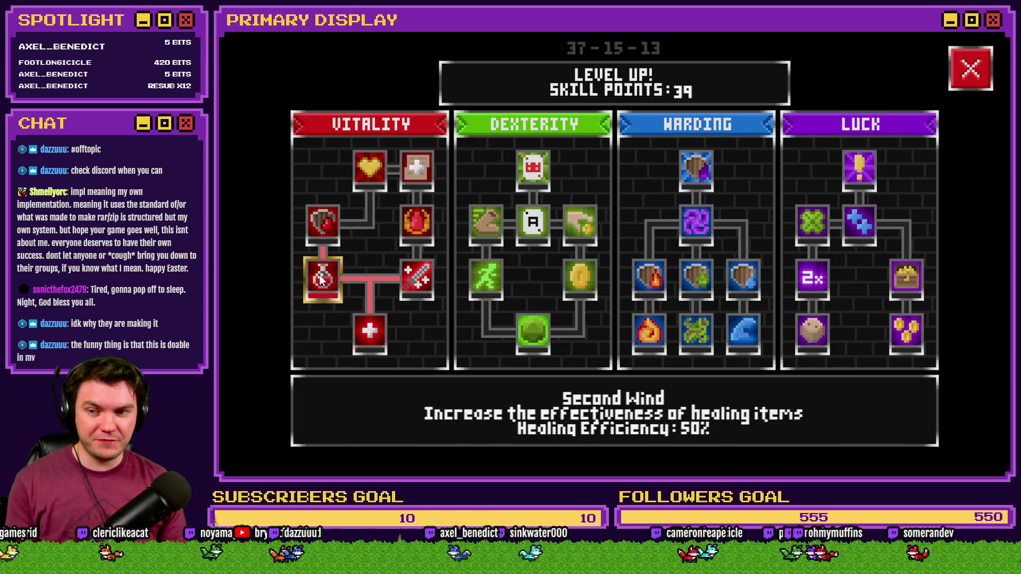
pyautogui.click(970, 69)
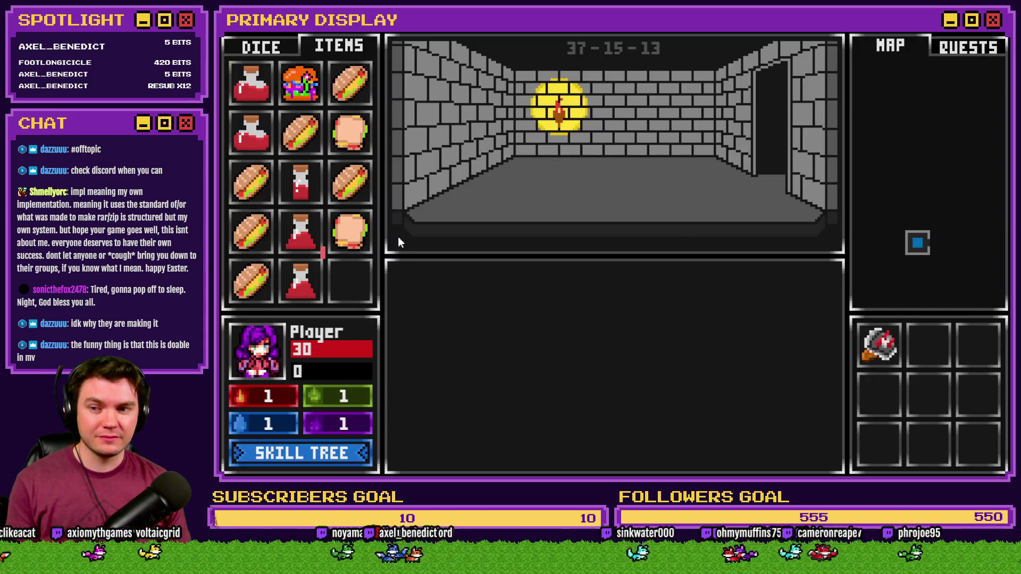
pyautogui.moveTo(311, 191)
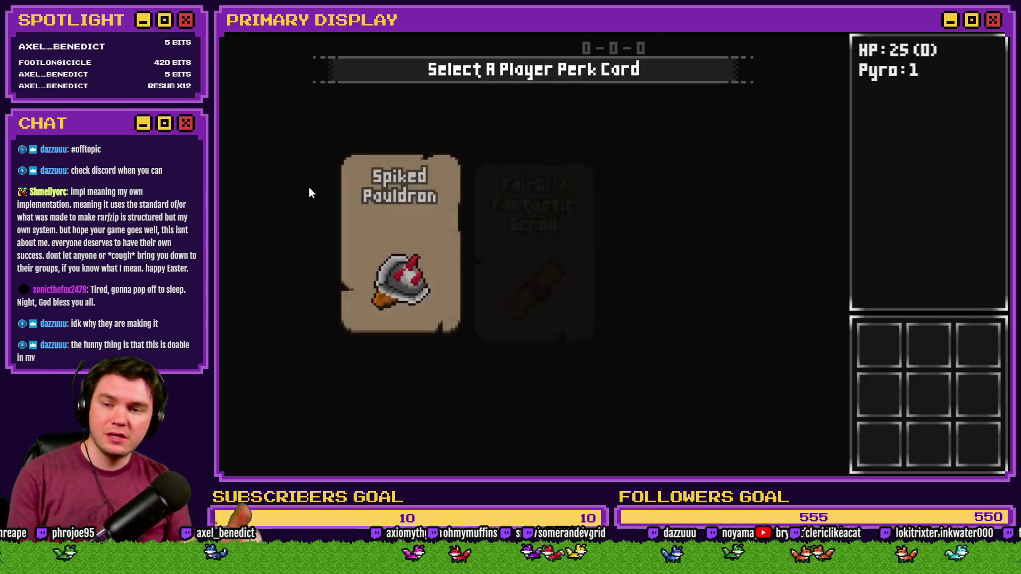
# Pick Fairlii's Fantastic Scroll perk and check the Small Potion of Healing in the items inventory.
pyautogui.moveTo(516, 222)
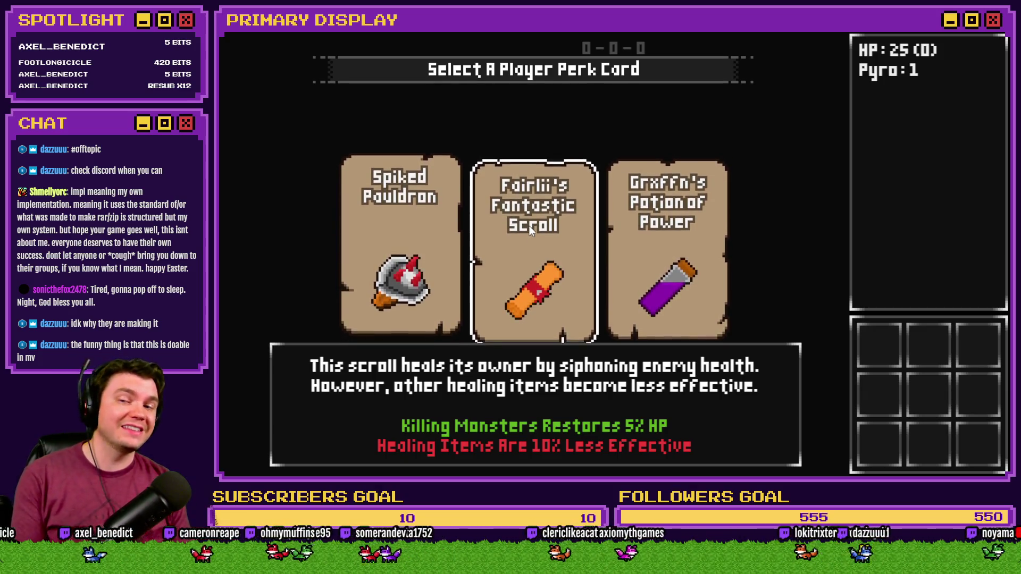
pyautogui.click(529, 225)
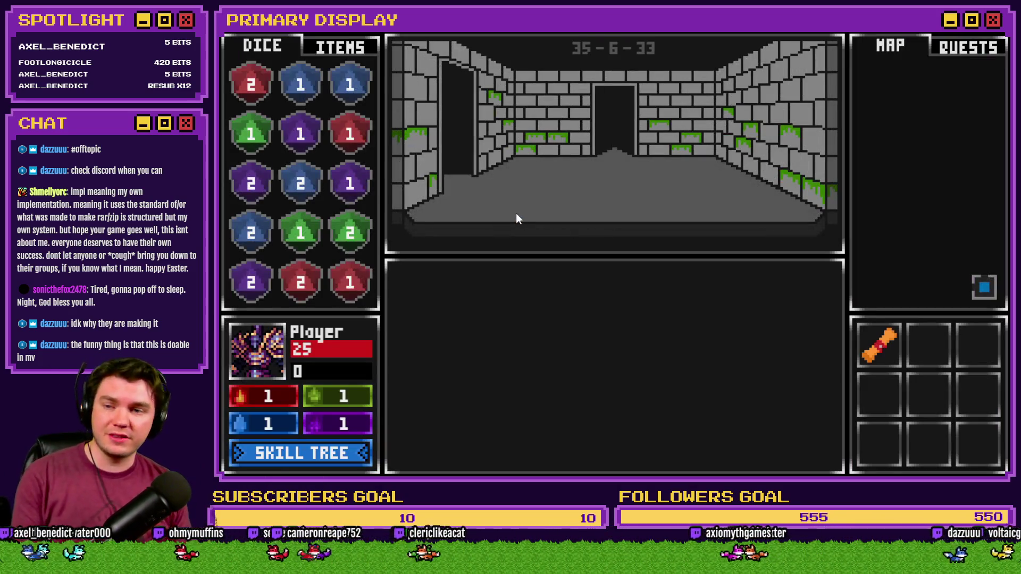
pyautogui.click(339, 46)
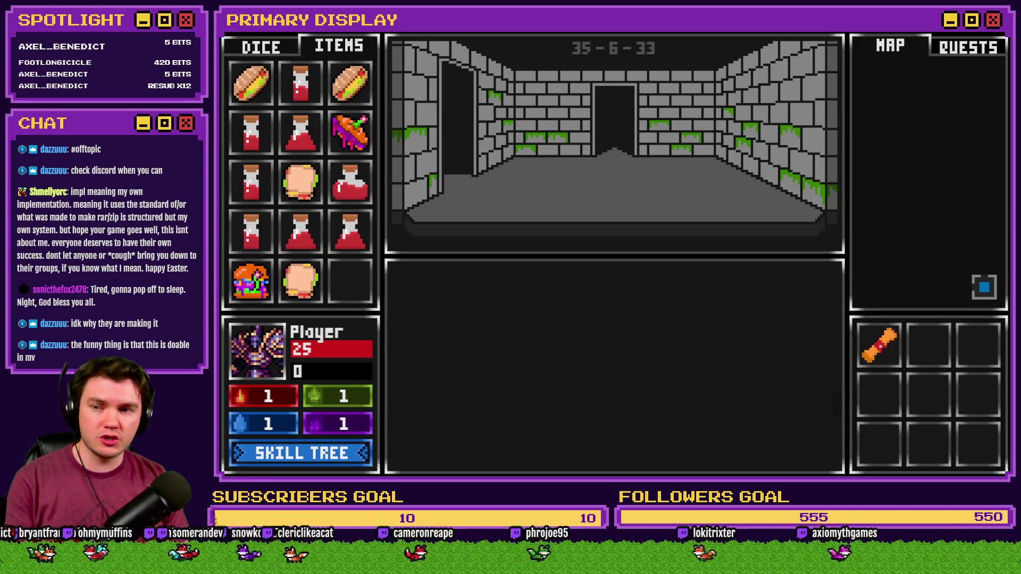
pyautogui.moveTo(254, 137)
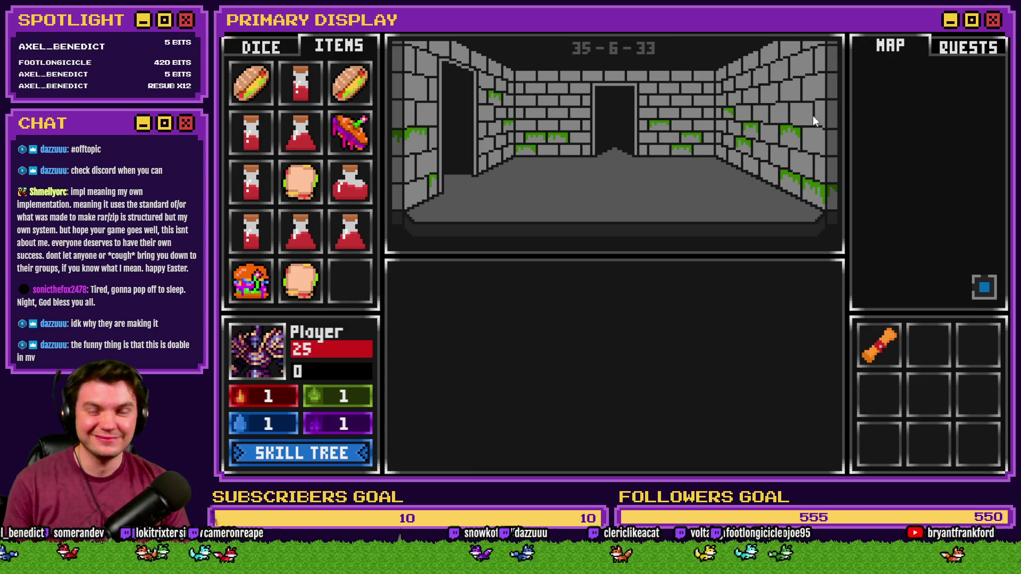
# Exit the playtest, review the DiceMove event and ItemTooltips, then switch to the Skill Tree - Vitality card.
pyautogui.hotkey('alt', 'F4')
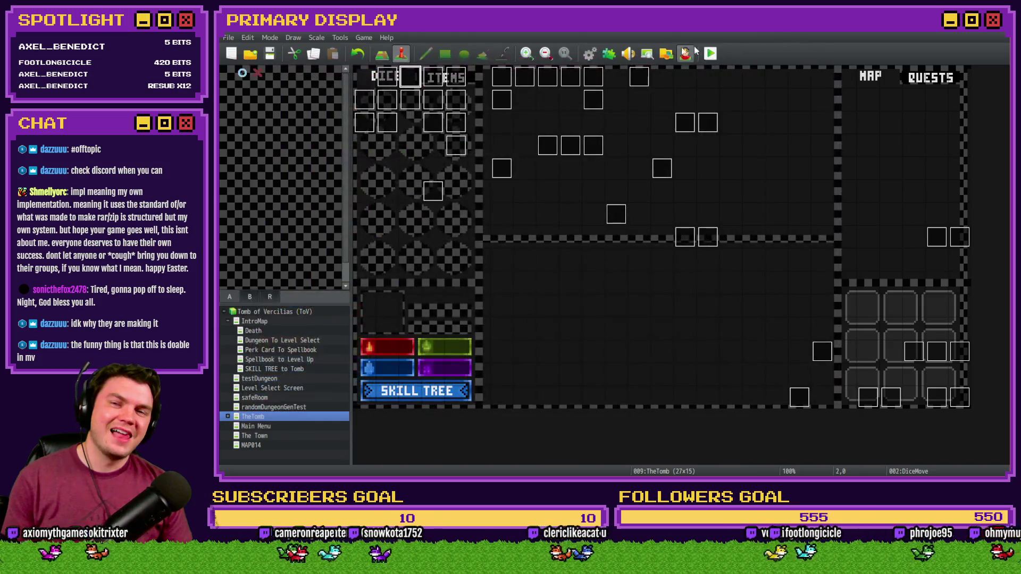
pyautogui.doubleClick(419, 83)
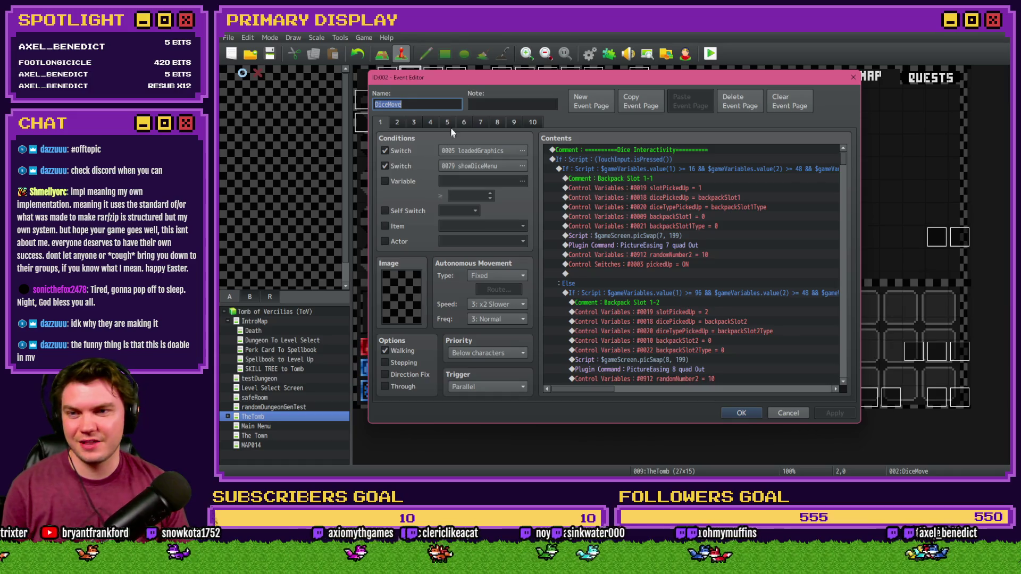
pyautogui.click(463, 122)
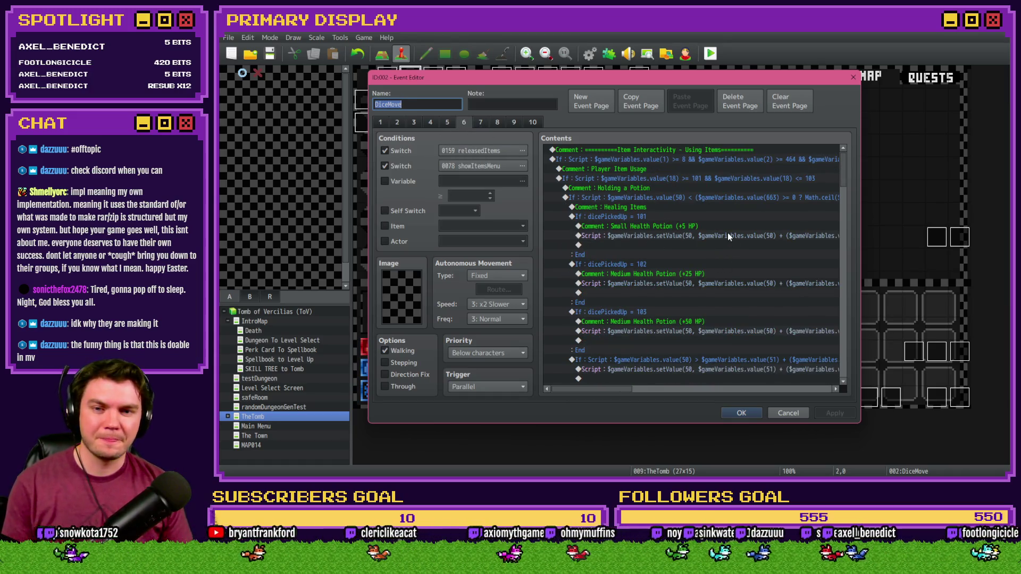
pyautogui.press('Escape')
pyautogui.press('F9')
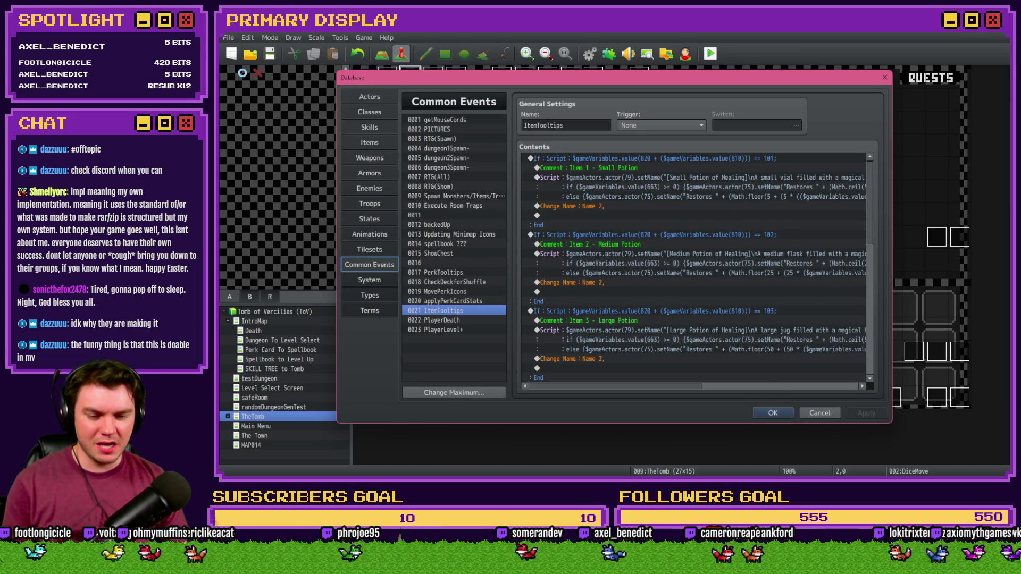
pyautogui.hotkey('alt', 'Tab')
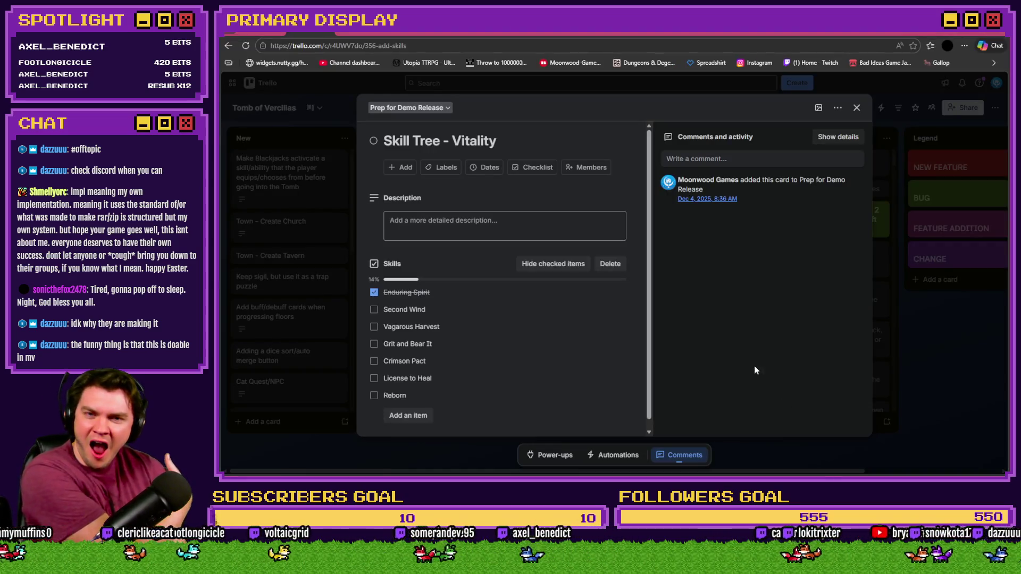
# In Discord's #off-topic, find the April 5 YouTube link and play 'Making a 3D Game in a 2D Game engine'.
pyautogui.click(765, 33)
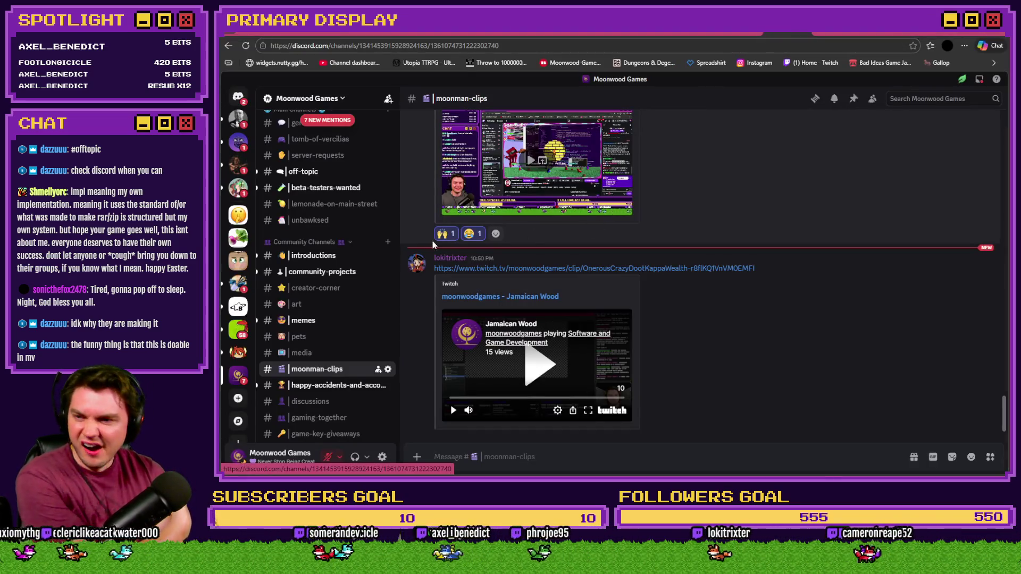
pyautogui.click(327, 172)
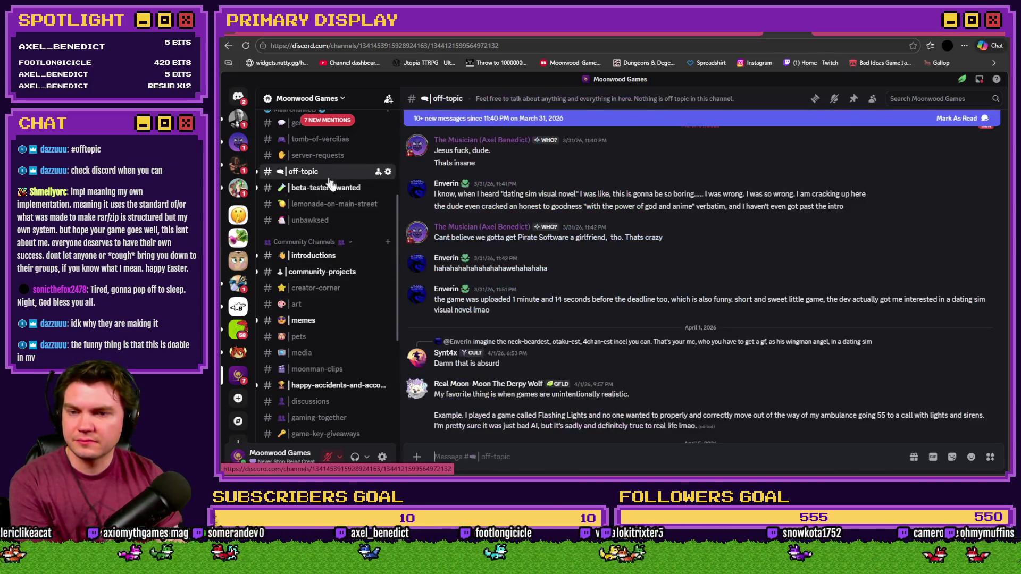
pyautogui.scroll(-4, 531, 298)
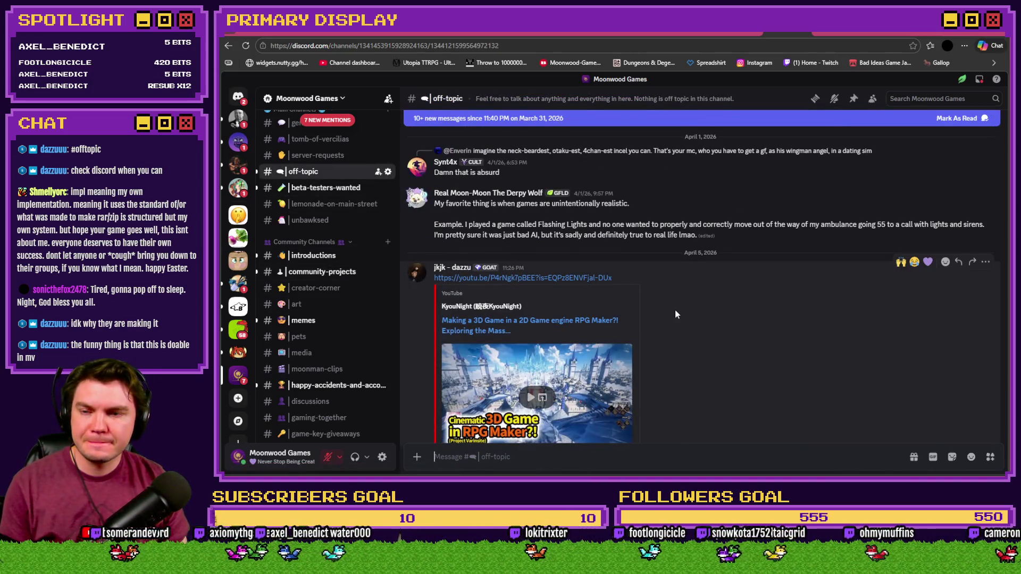
pyautogui.scroll(-1, 675, 314)
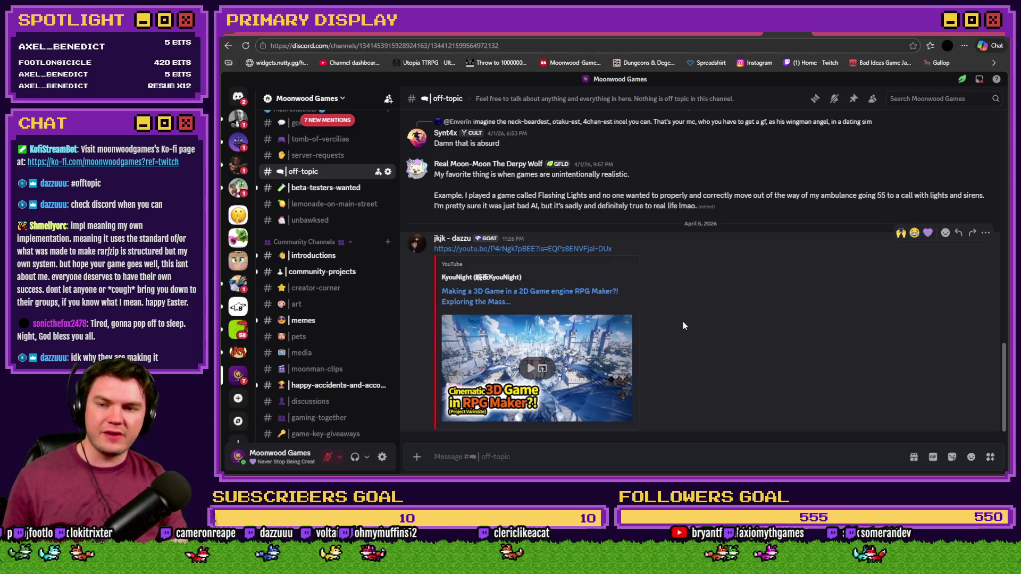
pyautogui.click(534, 369)
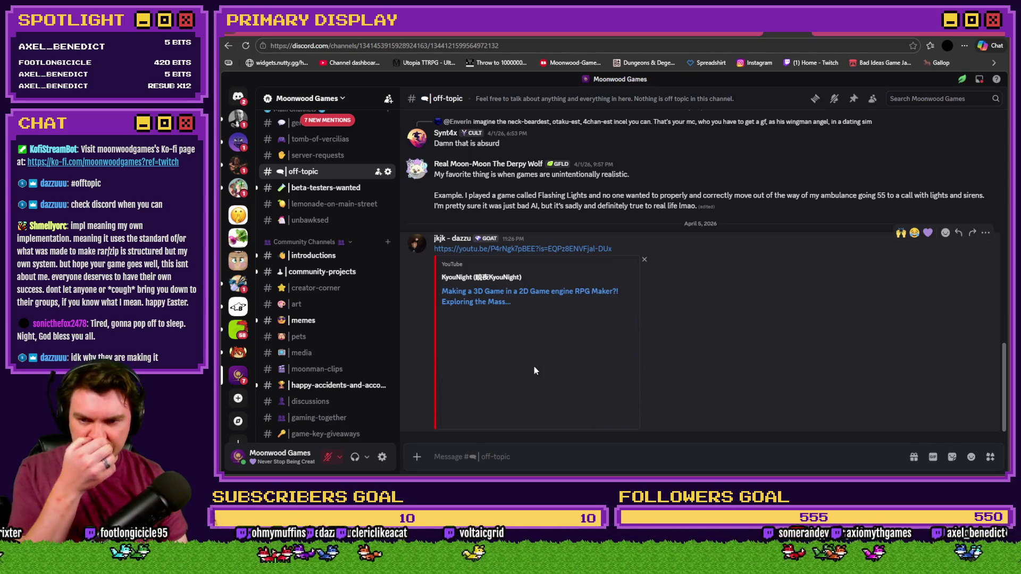
pyautogui.click(582, 404)
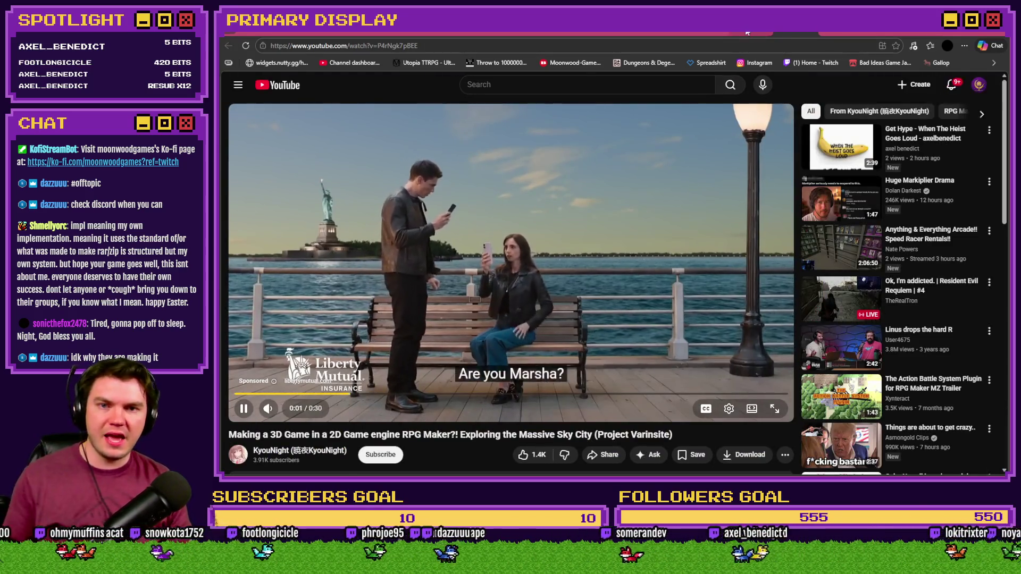
# Watch the RPG Maker 3D video after skipping the ad, read its description, pause it, then return to Discord.
pyautogui.click(746, 33)
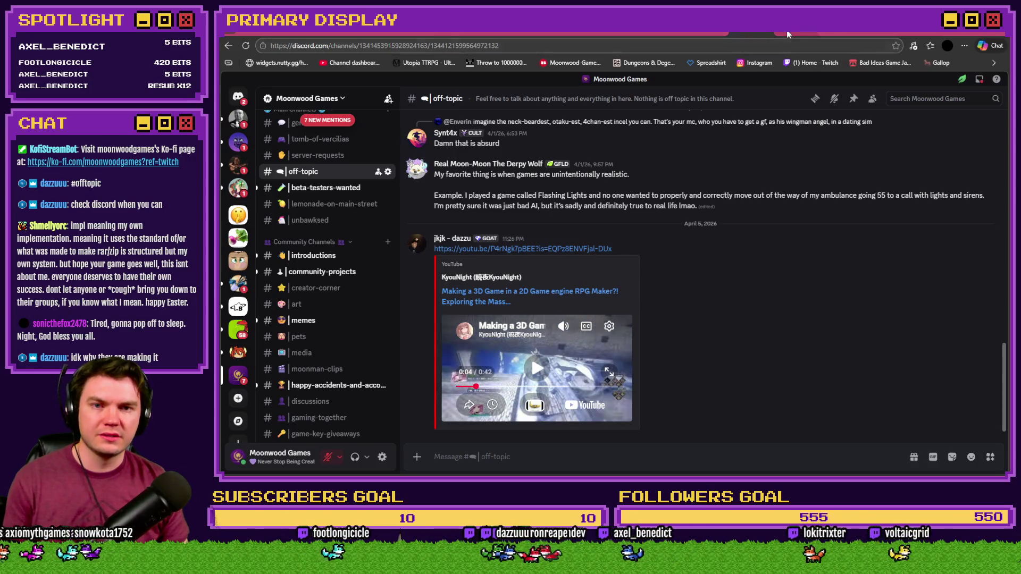
pyautogui.click(786, 30)
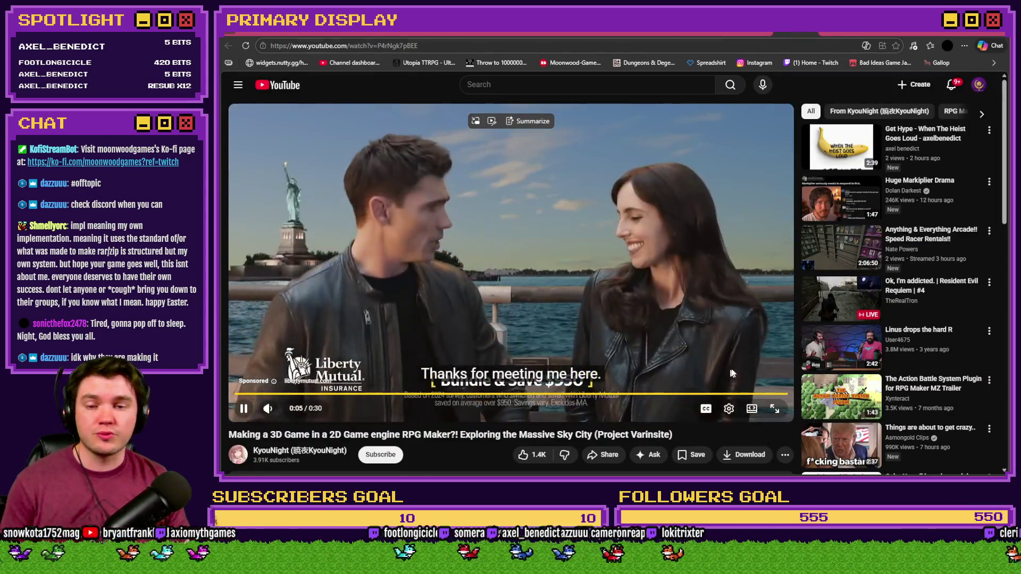
pyautogui.click(755, 373)
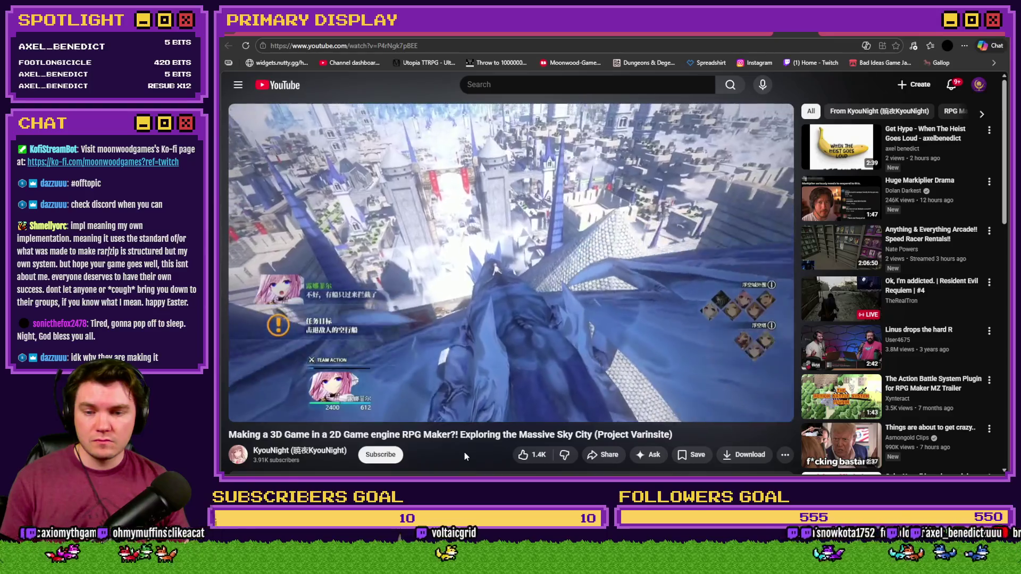
pyautogui.scroll(-3, 464, 452)
pyautogui.click(363, 376)
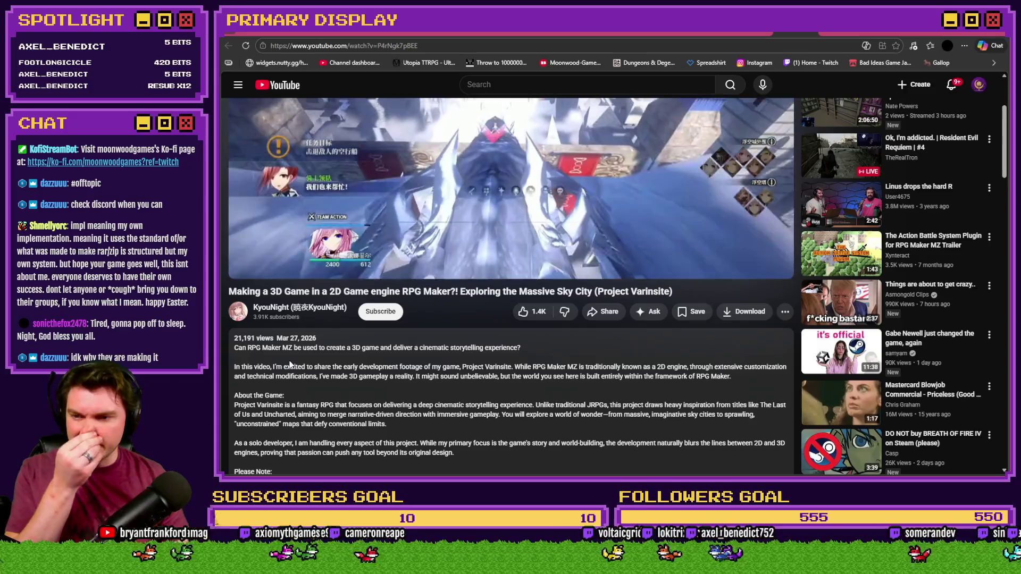
pyautogui.scroll(3, 433, 412)
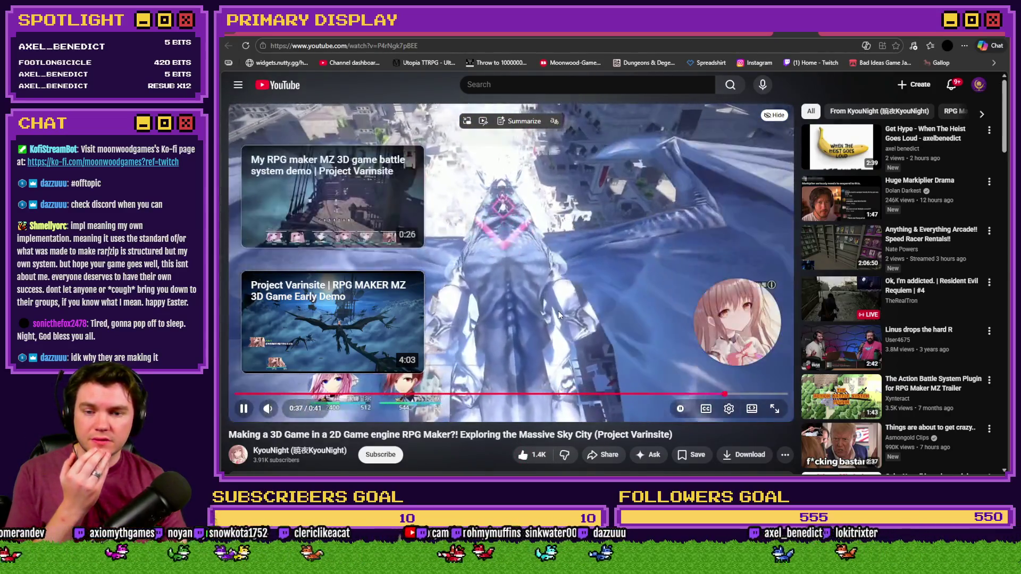
pyautogui.click(559, 311)
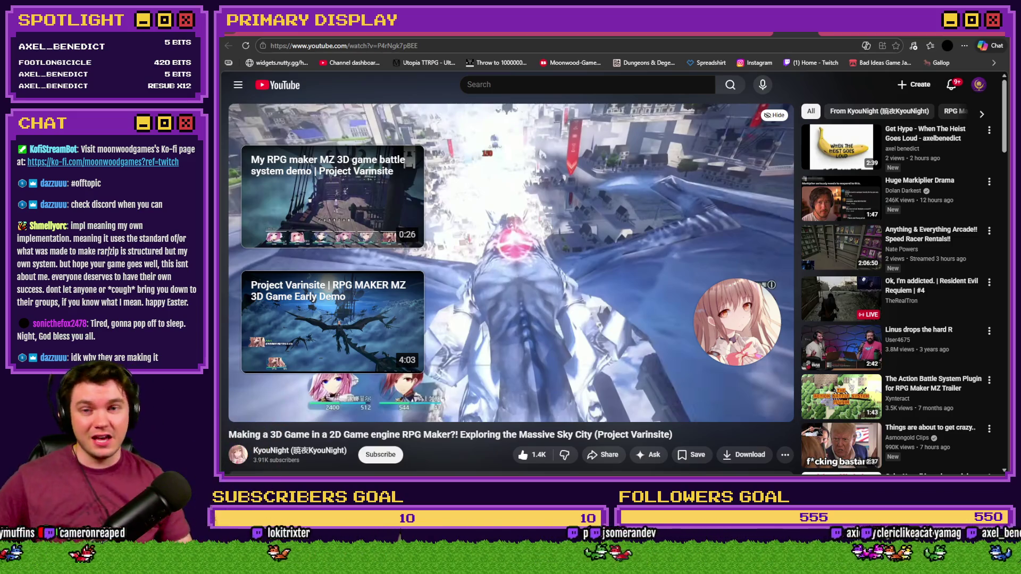
pyautogui.click(788, 31)
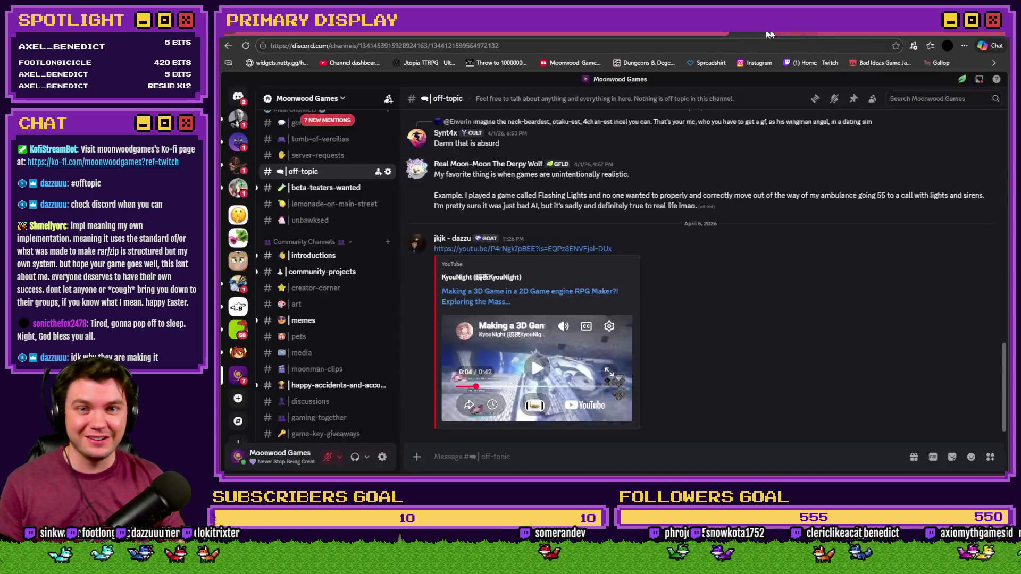
# React with 🙌 to the YouTube link post and return to RPG Maker's ItemTooltips event.
pyautogui.click(901, 232)
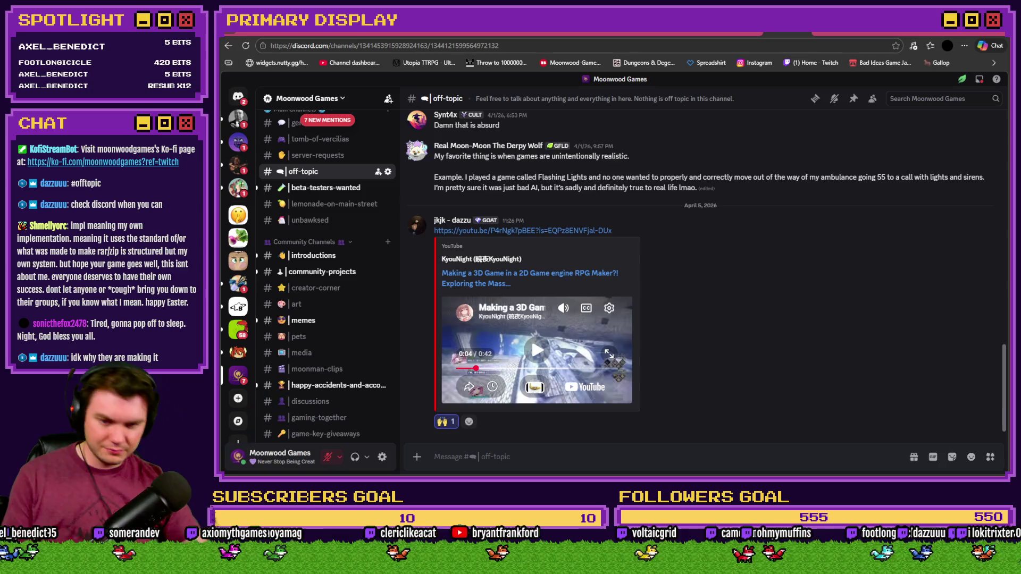
pyautogui.hotkey('alt', 'Tab')
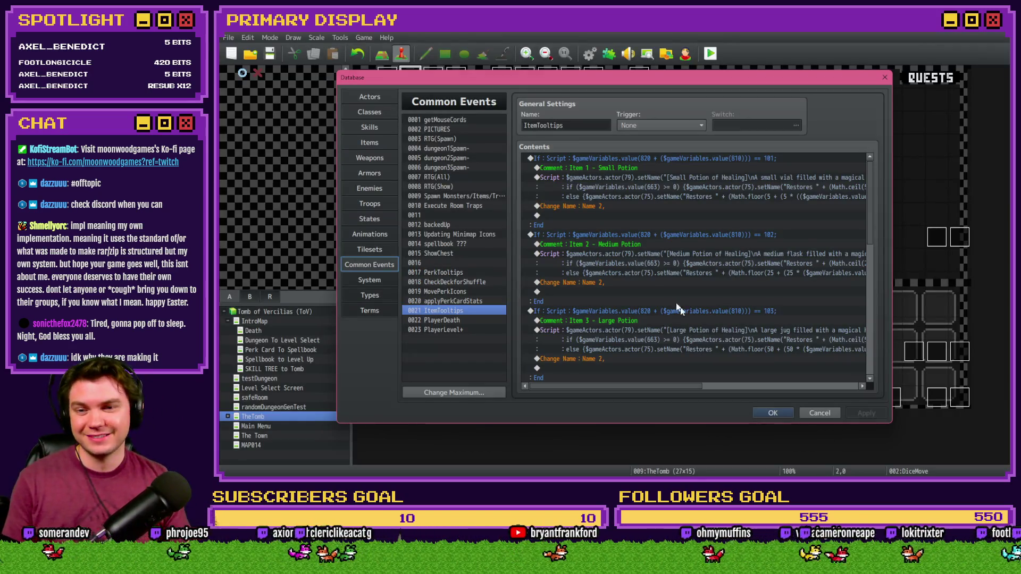
# In the Small Potion script, remove an extra opening parenthesis from the variable 702 scaling term.
pyautogui.doubleClick(687, 177)
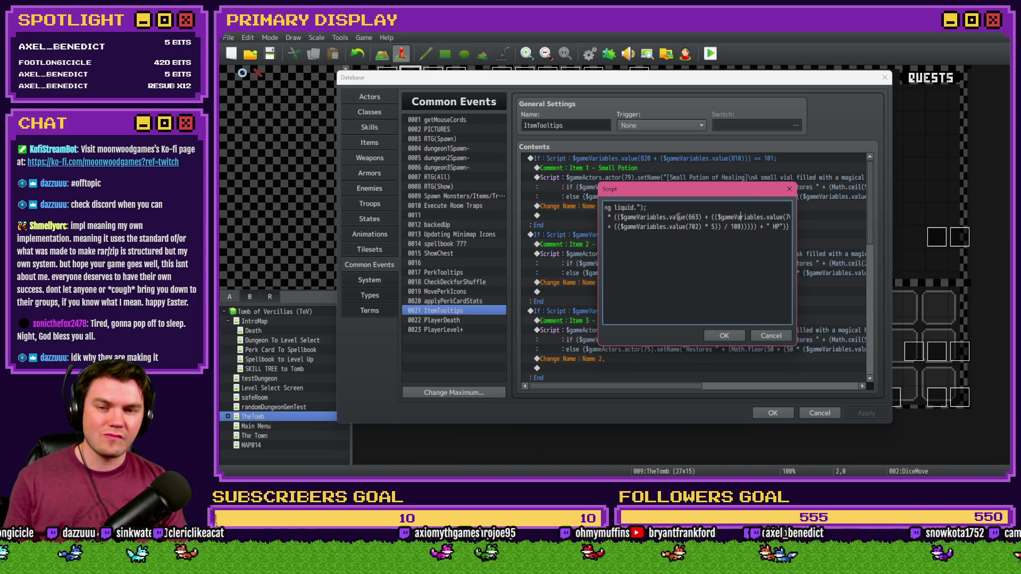
pyautogui.moveTo(783, 217)
pyautogui.mouseDown()
pyautogui.moveTo(794, 216)
pyautogui.moveTo(777, 216)
pyautogui.mouseUp()
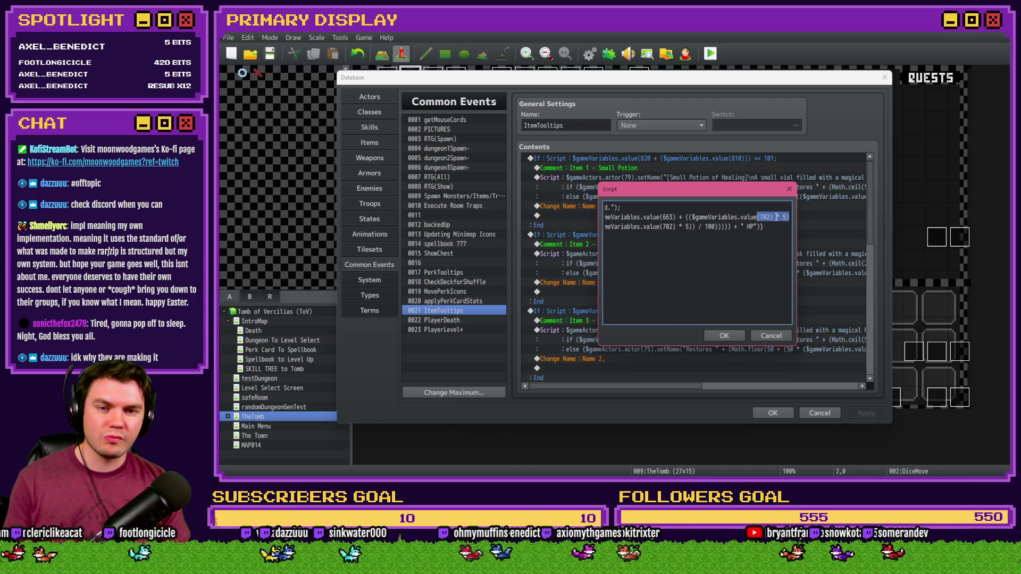
pyautogui.click(773, 216)
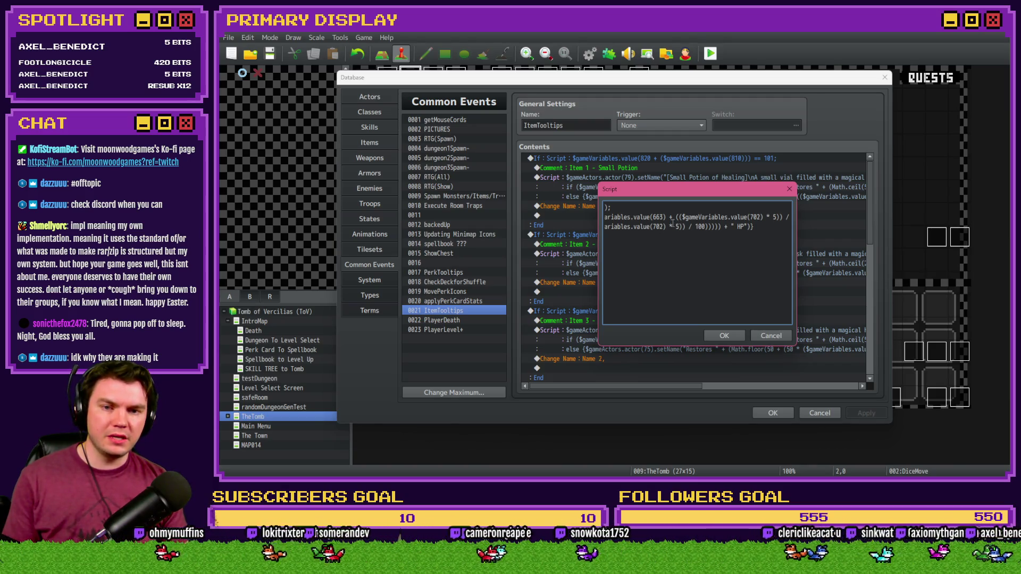
pyautogui.moveTo(683, 216); pyautogui.dragTo(779, 217)
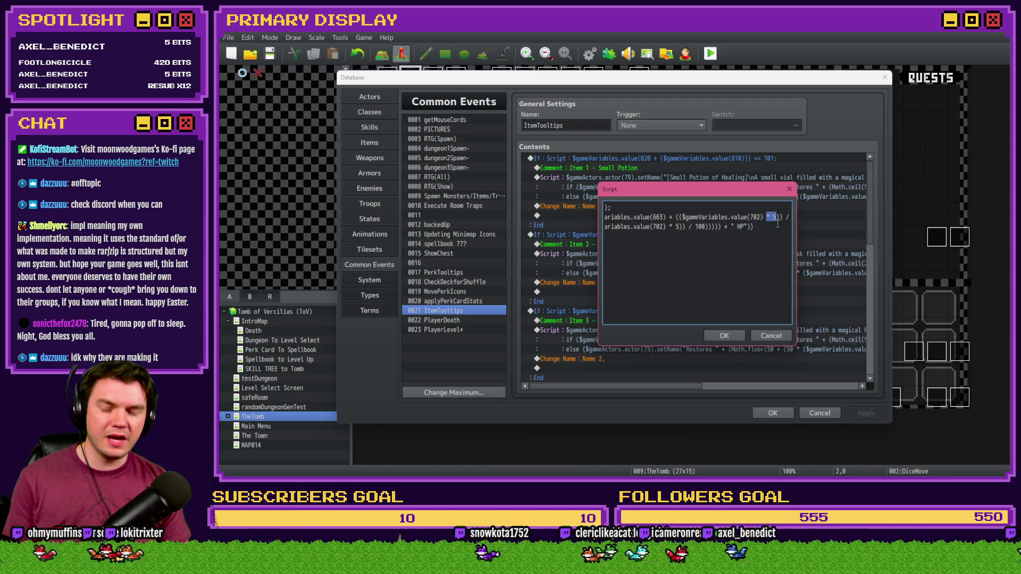
pyautogui.moveTo(678, 217); pyautogui.dragTo(779, 217)
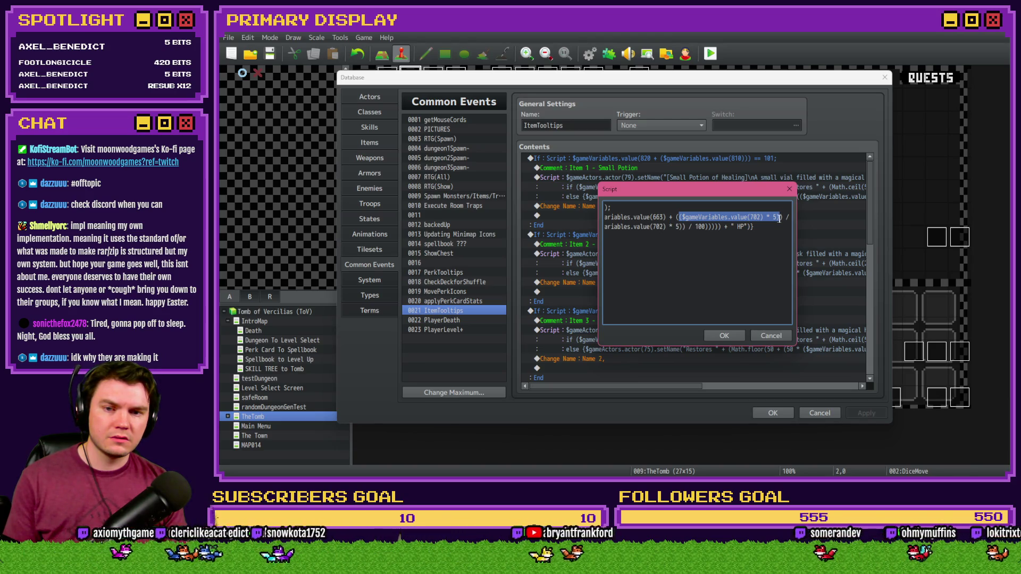
pyautogui.click(674, 229)
pyautogui.press('Delete')
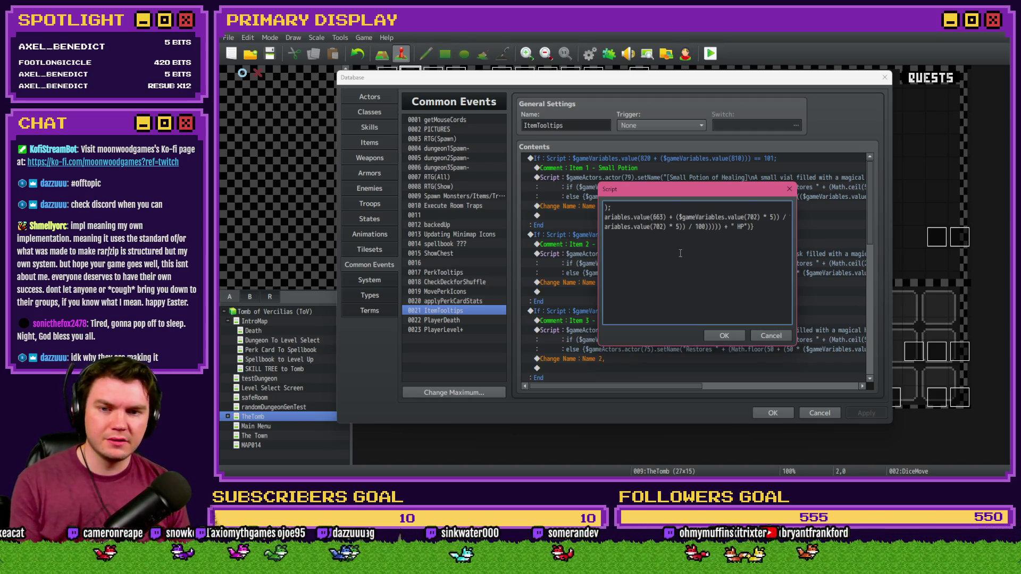
pyautogui.moveTo(676, 217); pyautogui.dragTo(778, 217)
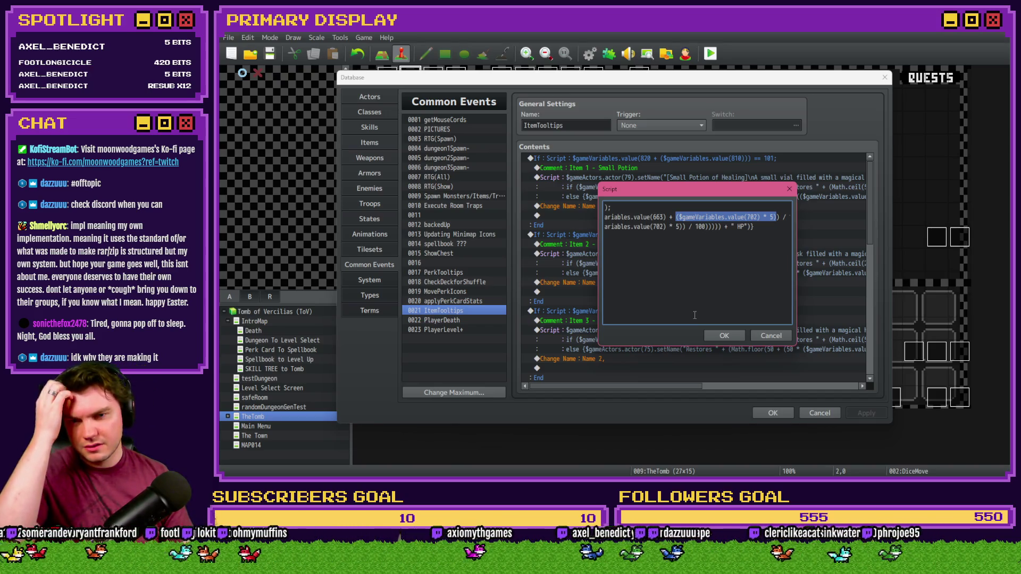
pyautogui.click(651, 217)
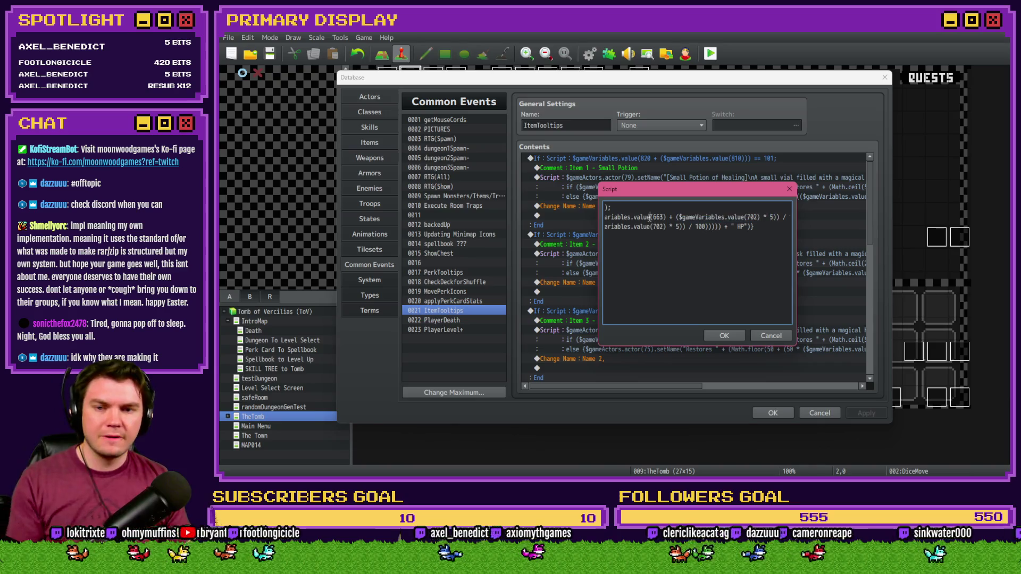
pyautogui.hscroll(-2, 656, 251)
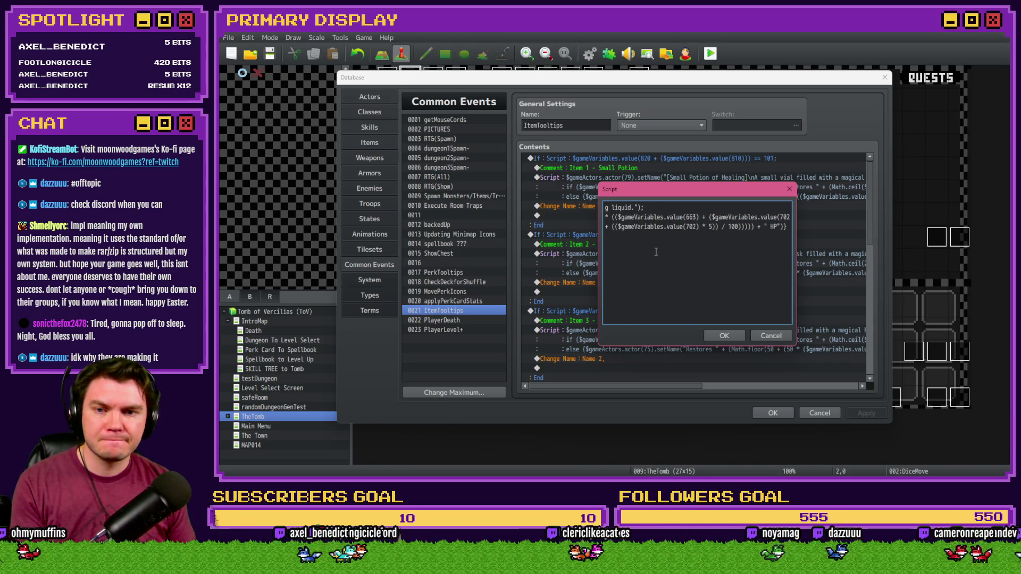
pyautogui.press('Left')
pyautogui.press('Left')
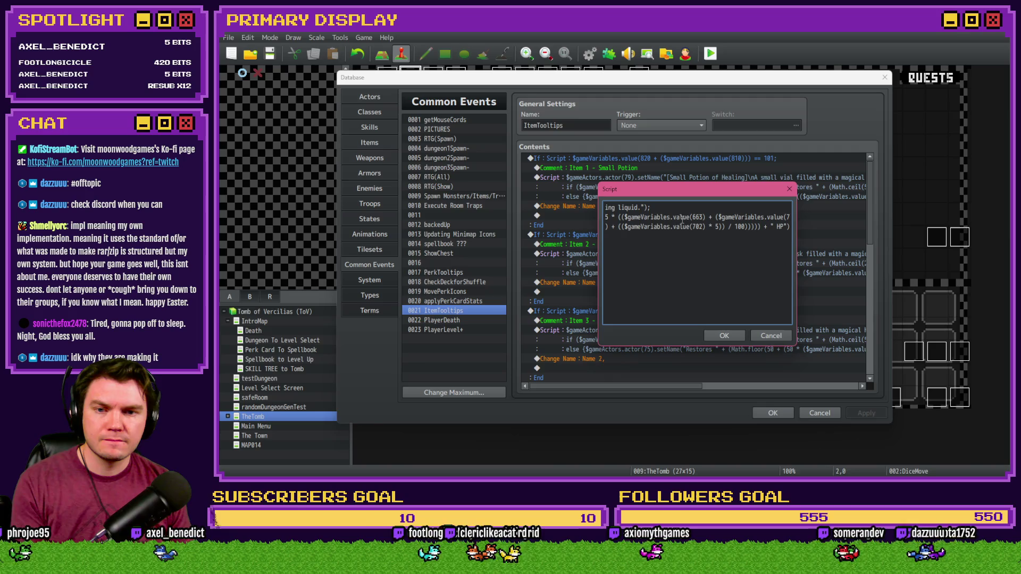
# Copy the whole healing-amount line and paste it into Notepad, replacing its text.
pyautogui.tripleClick(685, 217)
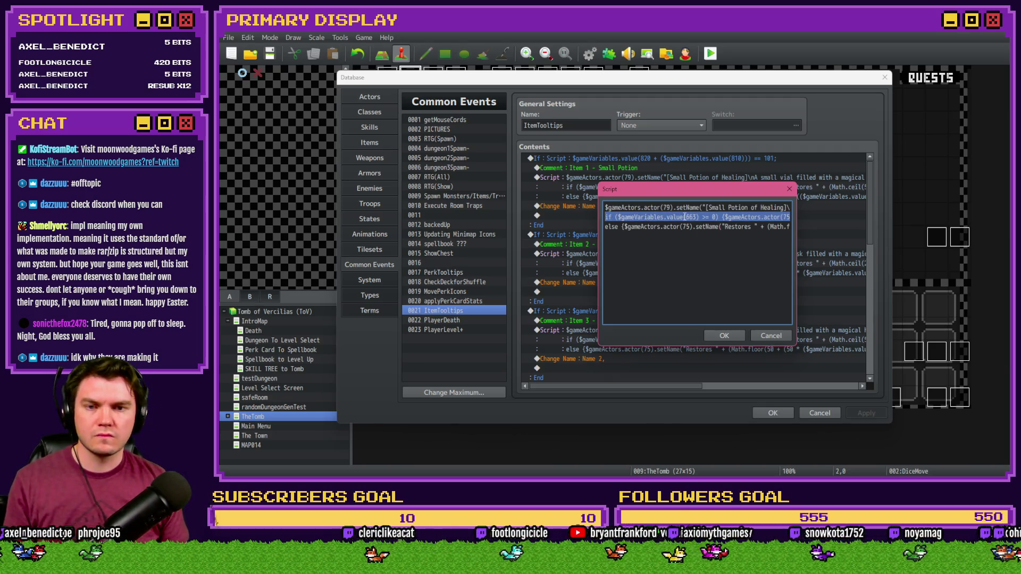
pyautogui.hotkey('ctrl', 'c')
pyautogui.hotkey('alt', 'Tab')
pyautogui.hotkey('ctrl', 'a')
pyautogui.hotkey('ctrl', 'v')
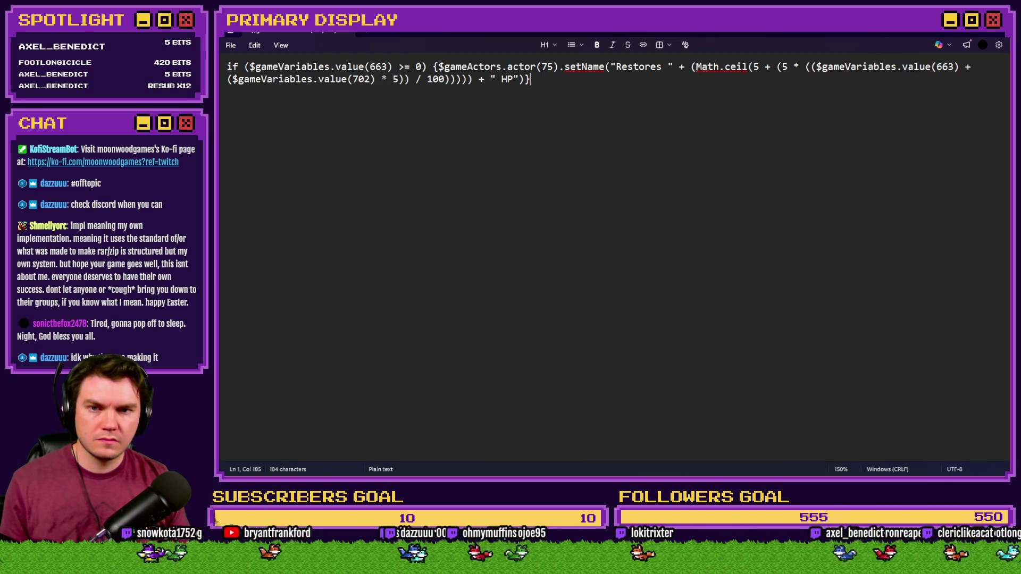
# Delete the parenthesis before Math.ceil and its matching closing parenthesis after 100.
pyautogui.moveTo(691, 66); pyautogui.dragTo(473, 79)
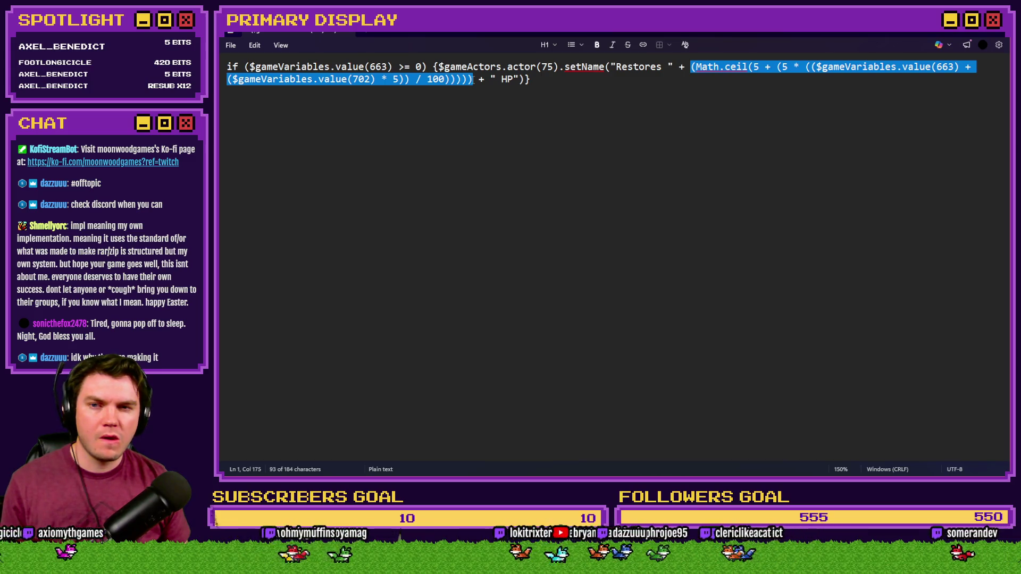
pyautogui.click(695, 66)
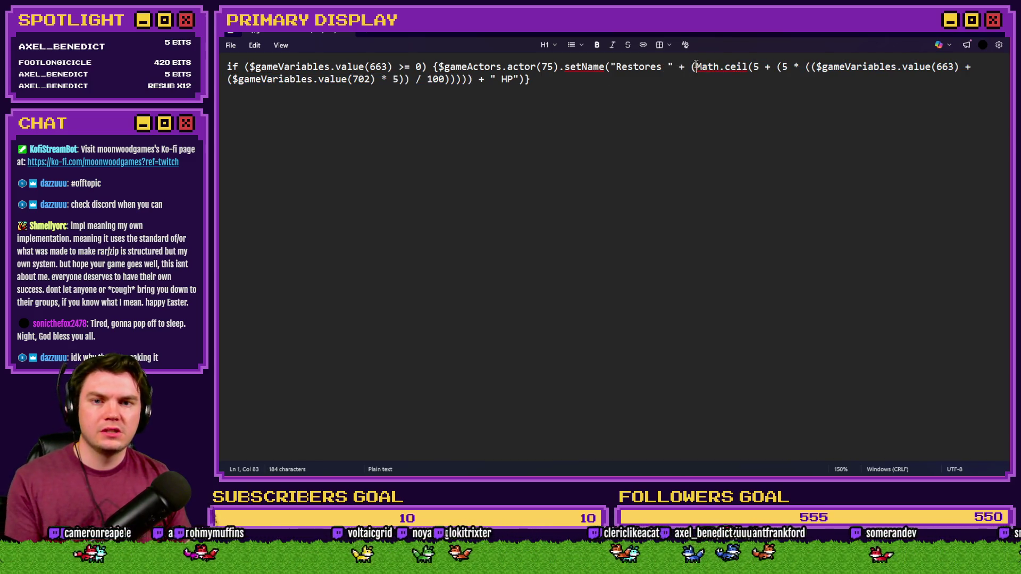
pyautogui.press('BackSpace')
pyautogui.click(470, 80)
pyautogui.press('BackSpace')
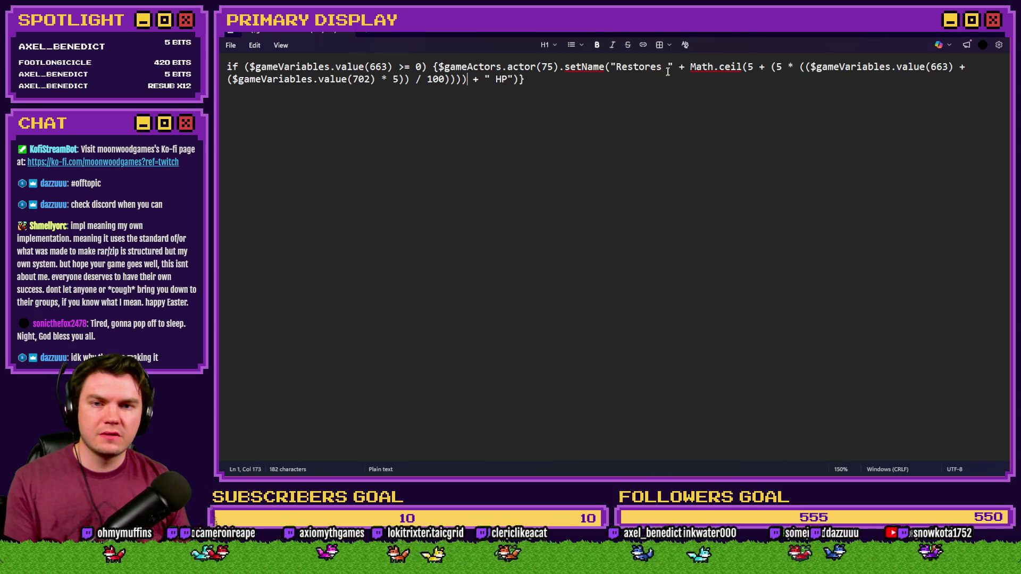
# Check the Math.ceil base value 5 and multiplier 5, then zoom the text out.
pyautogui.doubleClick(691, 67)
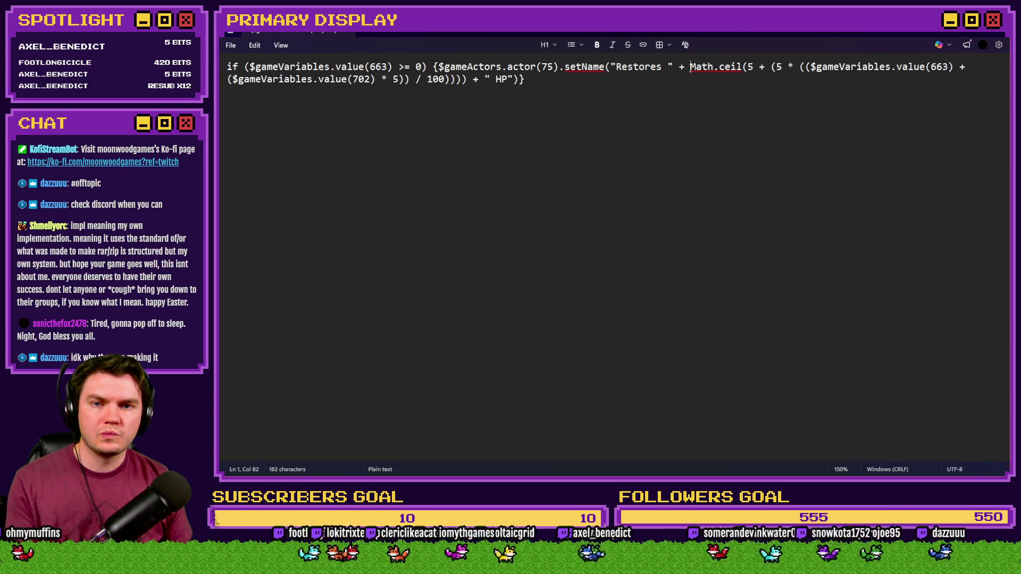
pyautogui.moveTo(716, 68); pyautogui.dragTo(754, 67)
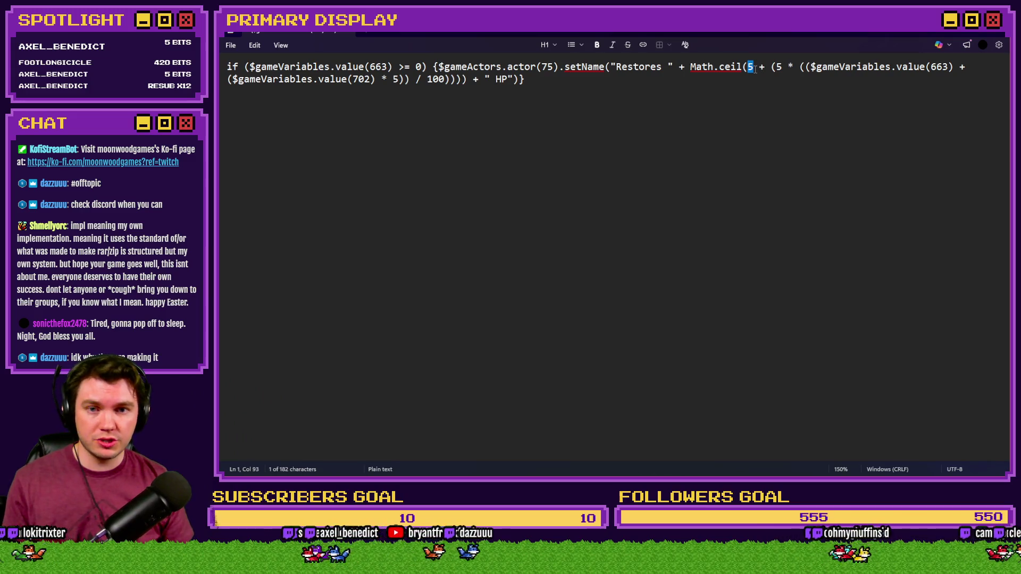
pyautogui.click(755, 68)
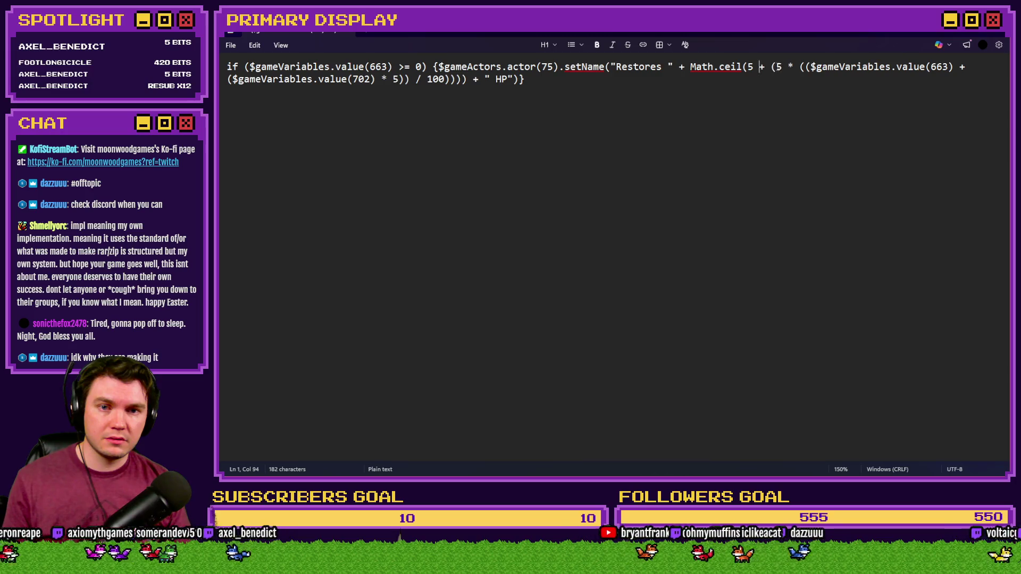
pyautogui.moveTo(776, 68); pyautogui.dragTo(783, 67)
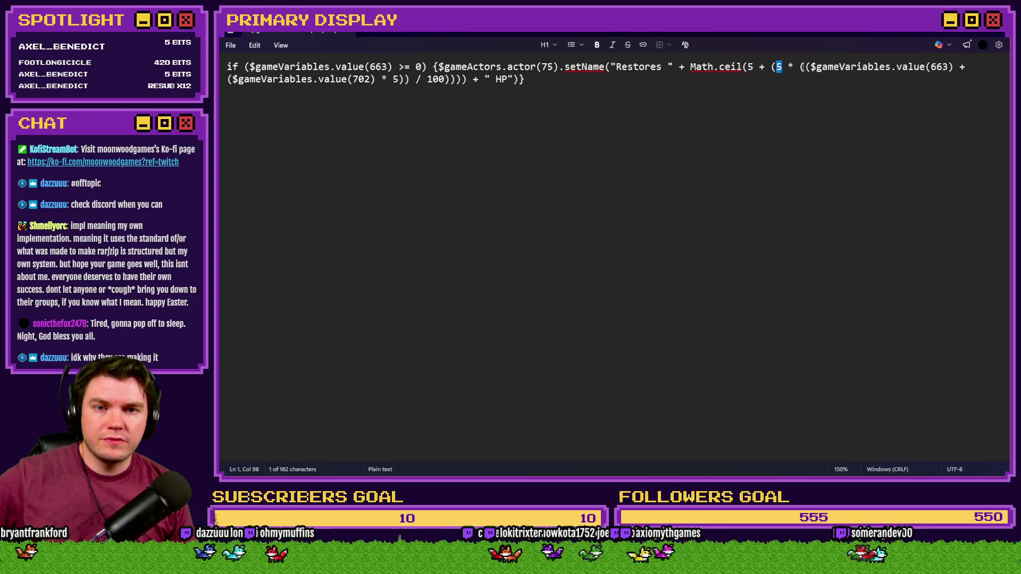
pyautogui.click(799, 67)
pyautogui.hotkey('ctrl', '-')
pyautogui.hotkey('ctrl', '-')
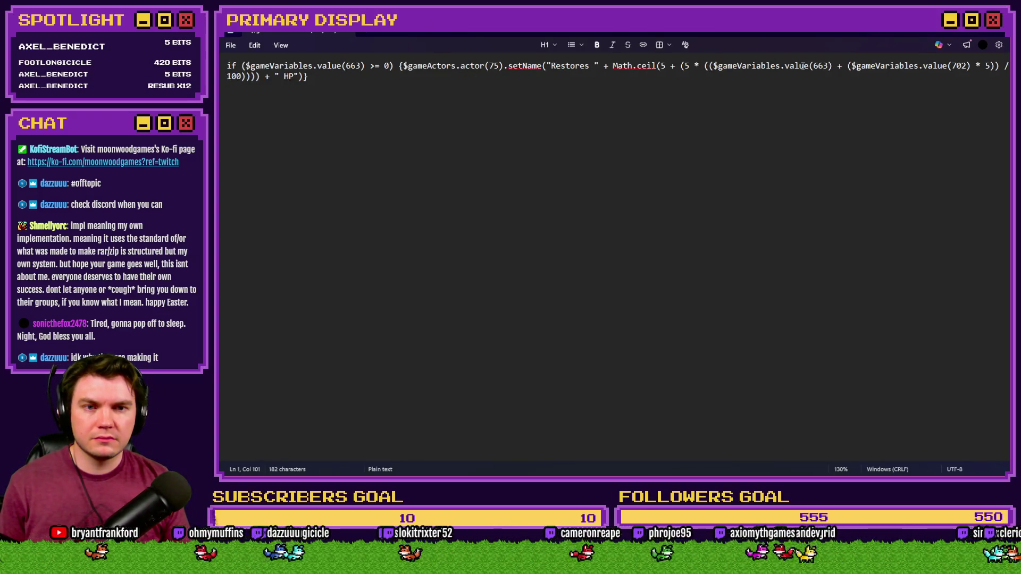
# Zoom out further and check the bracket grouping around variables 663 and 702 and the division by 100.
pyautogui.hotkey('ctrl', '-')
pyautogui.hotkey('ctrl', '-')
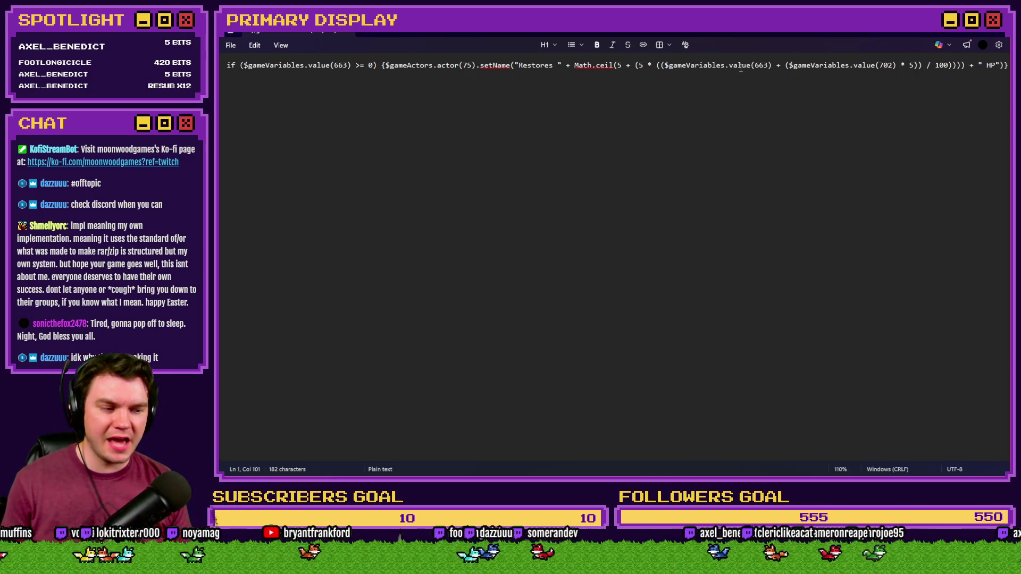
pyautogui.click(694, 70)
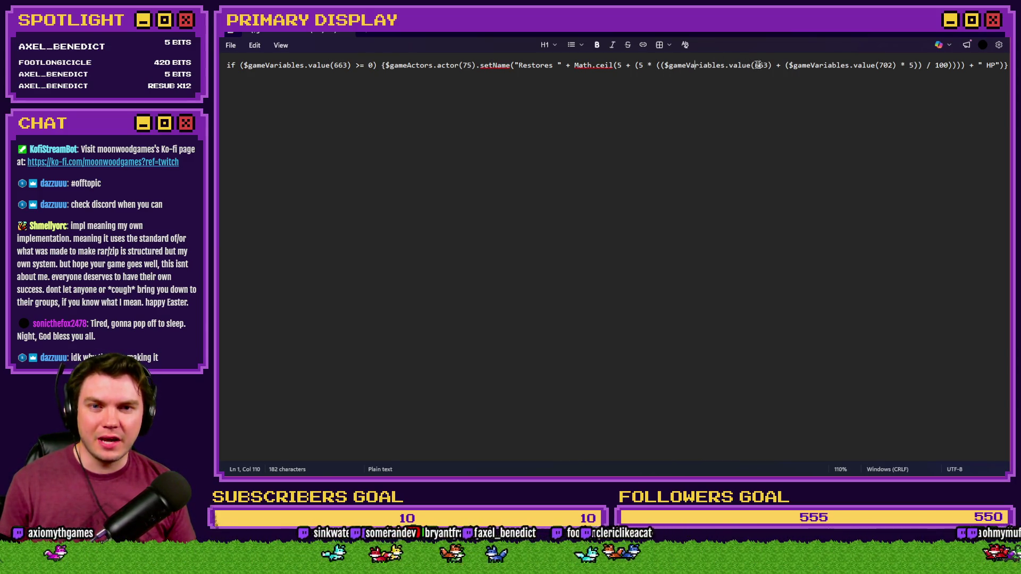
pyautogui.moveTo(749, 65); pyautogui.dragTo(773, 66)
pyautogui.moveTo(660, 65); pyautogui.dragTo(919, 62)
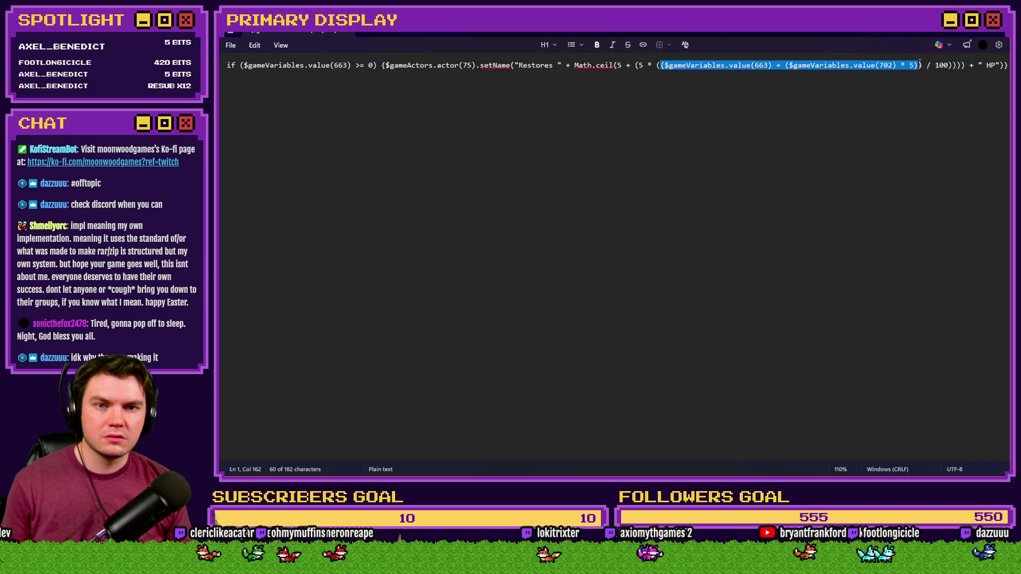
pyautogui.click(878, 66)
pyautogui.moveTo(878, 65); pyautogui.dragTo(897, 65)
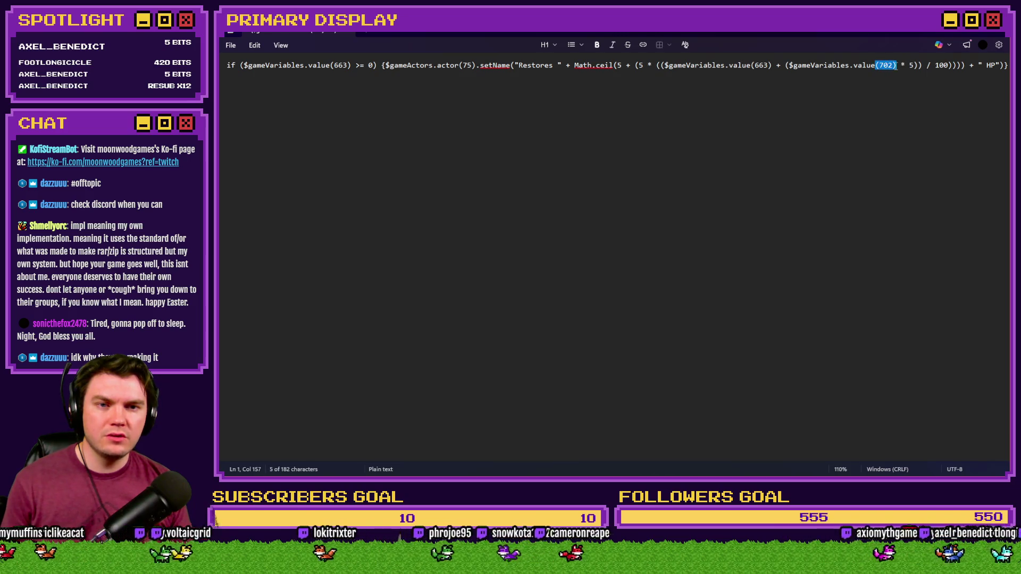
pyautogui.moveTo(661, 65); pyautogui.dragTo(893, 65)
pyautogui.moveTo(786, 65); pyautogui.dragTo(920, 65)
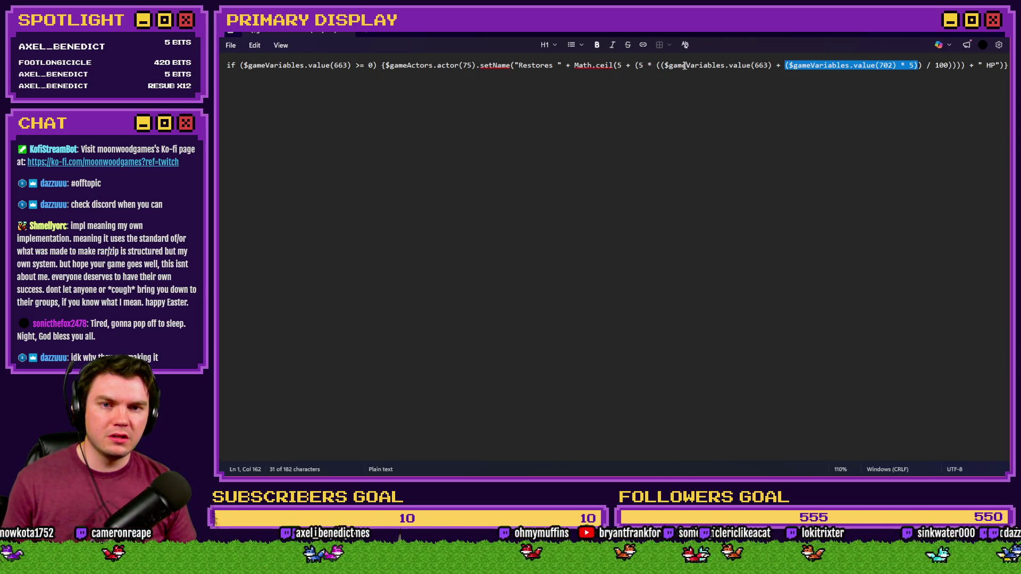
pyautogui.moveTo(664, 65); pyautogui.dragTo(915, 65)
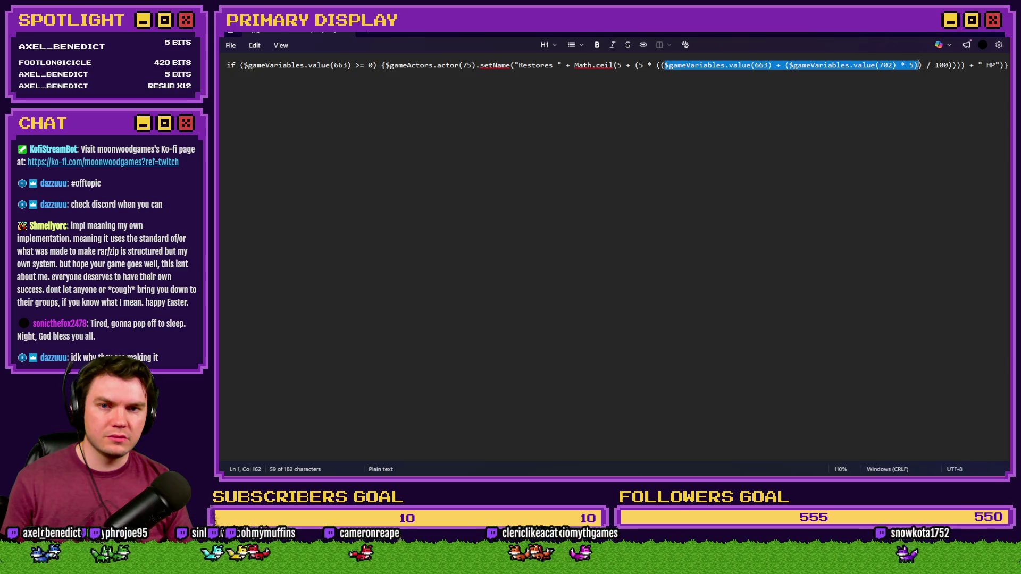
pyautogui.moveTo(660, 65); pyautogui.dragTo(922, 62)
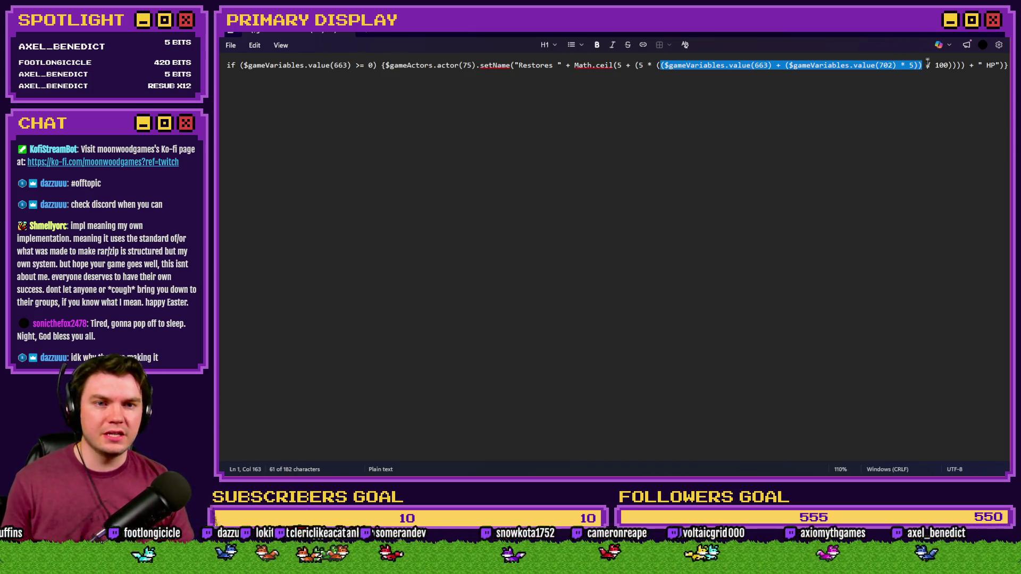
pyautogui.moveTo(656, 65); pyautogui.dragTo(940, 62)
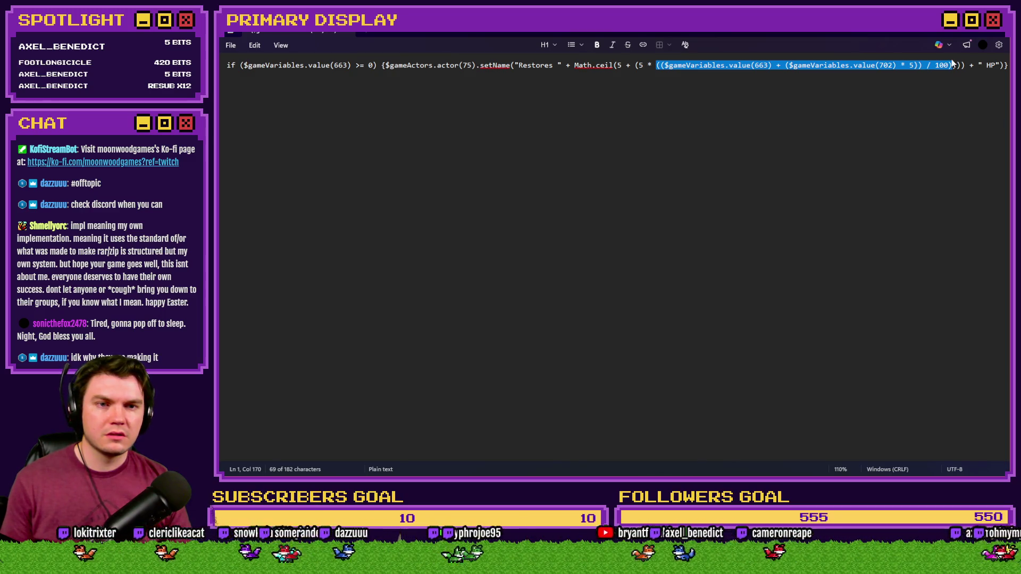
pyautogui.moveTo(957, 65); pyautogui.dragTo(642, 66)
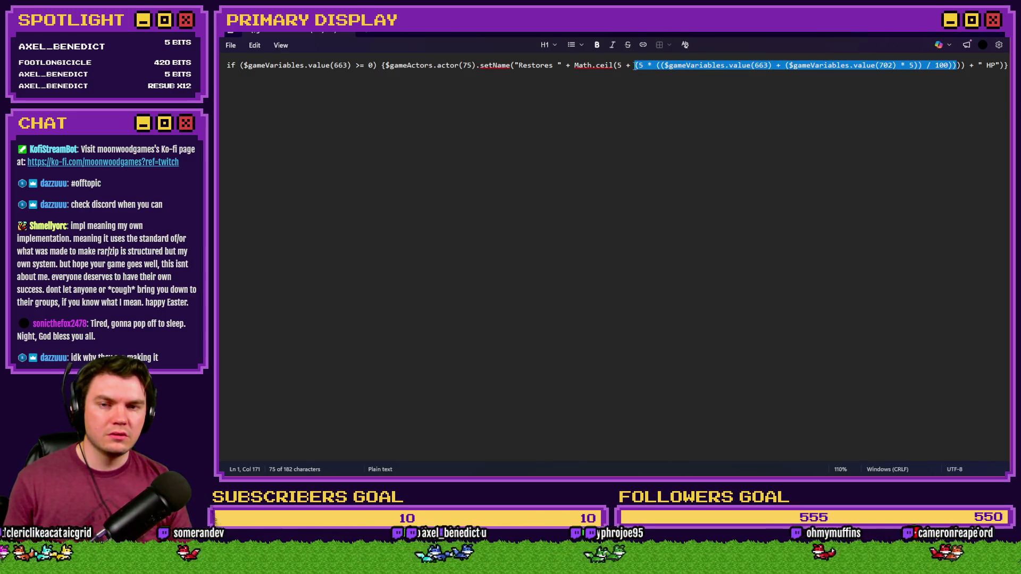
pyautogui.moveTo(964, 65); pyautogui.dragTo(619, 69)
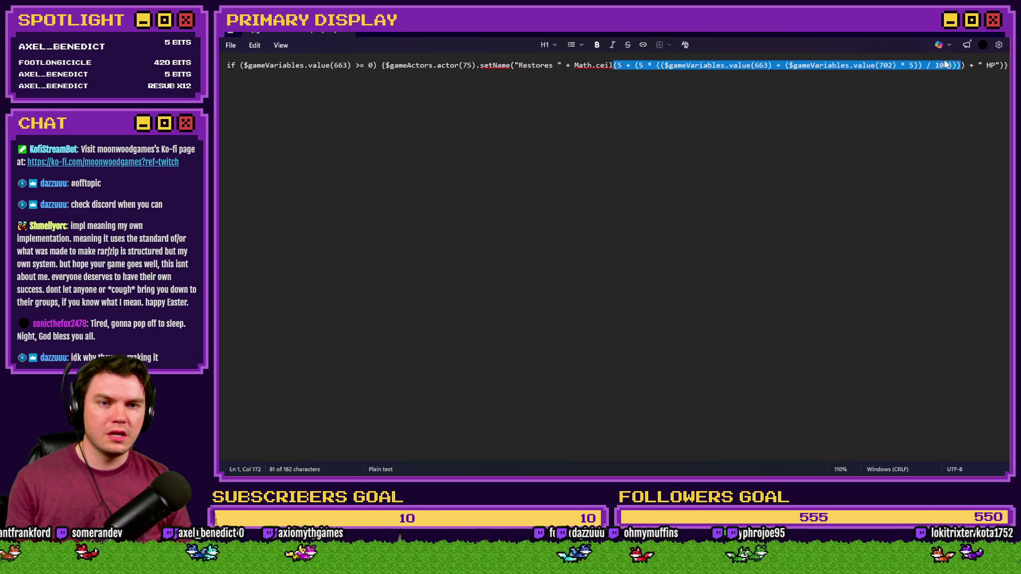
# Delete the surplus ')' after 100, leaving a balanced 181-character line, and return to RPG Maker.
pyautogui.click(965, 65)
pyautogui.press('BackSpace')
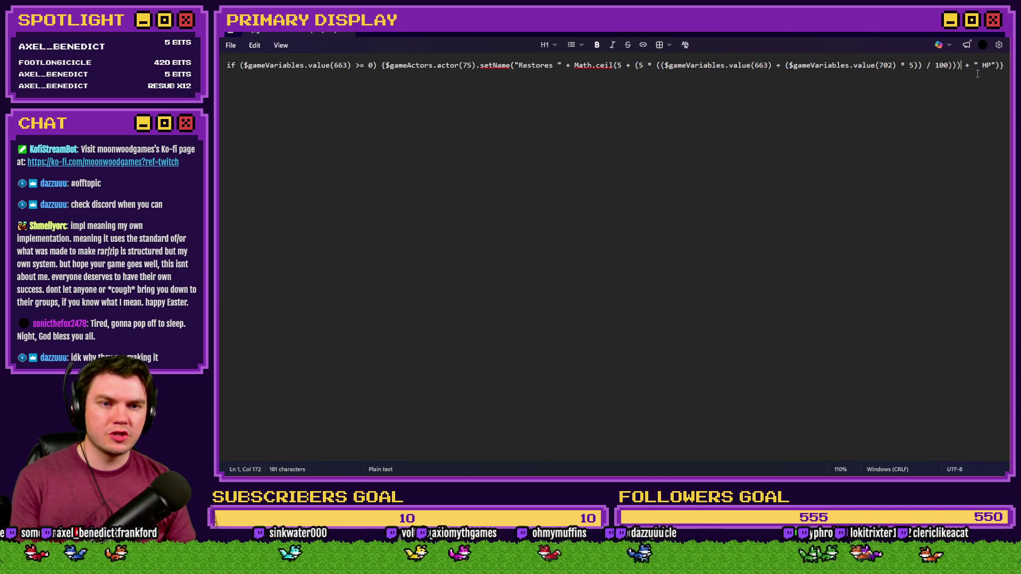
pyautogui.hotkey('ctrl', 'a')
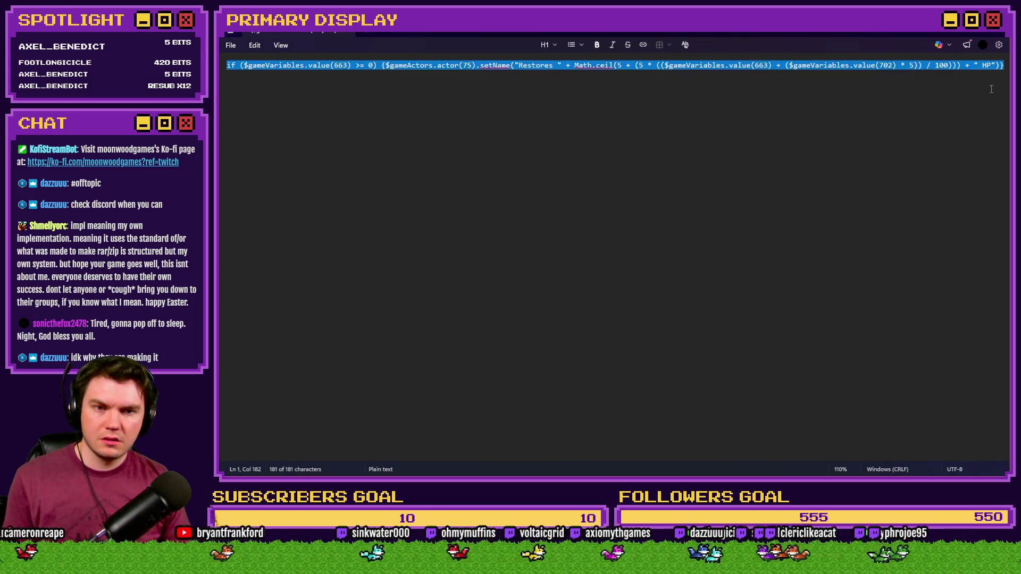
pyautogui.click(528, 66)
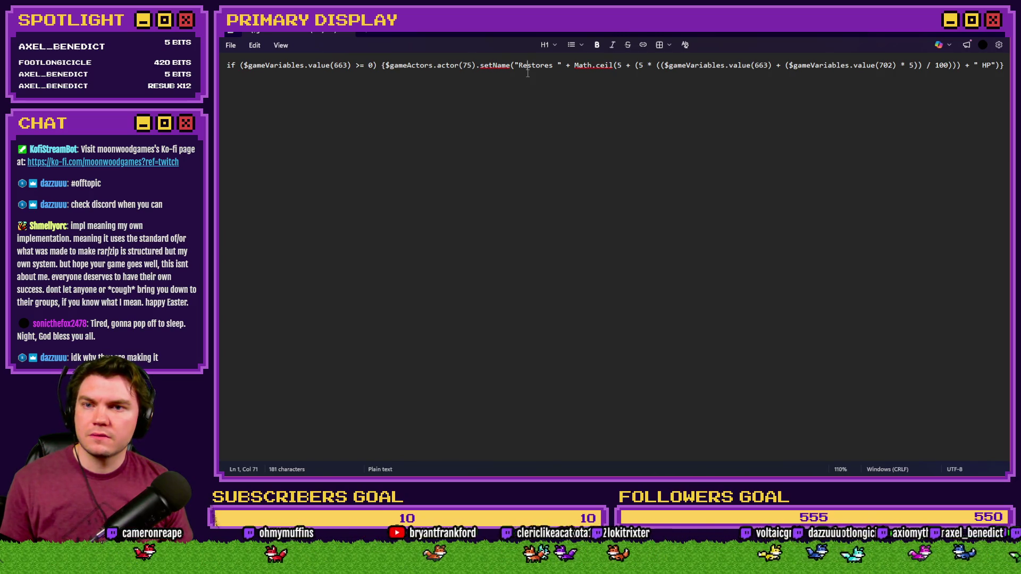
pyautogui.hotkey('alt', 'Tab')
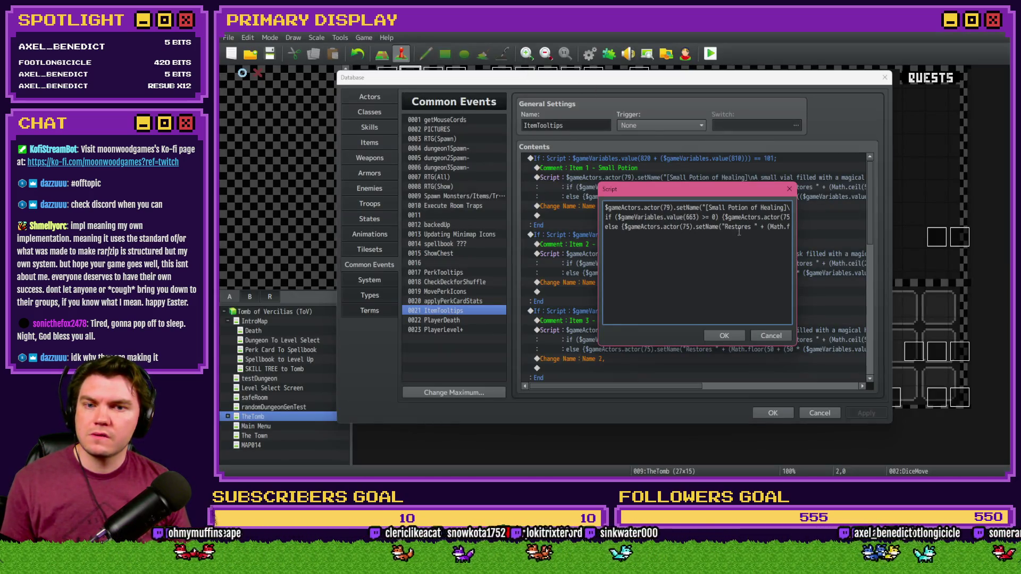
# Replace the Small Potion tooltip script with the corrected healing line and close the Database.
pyautogui.hotkey('ctrl', 'a')
pyautogui.hotkey('ctrl', 'v')
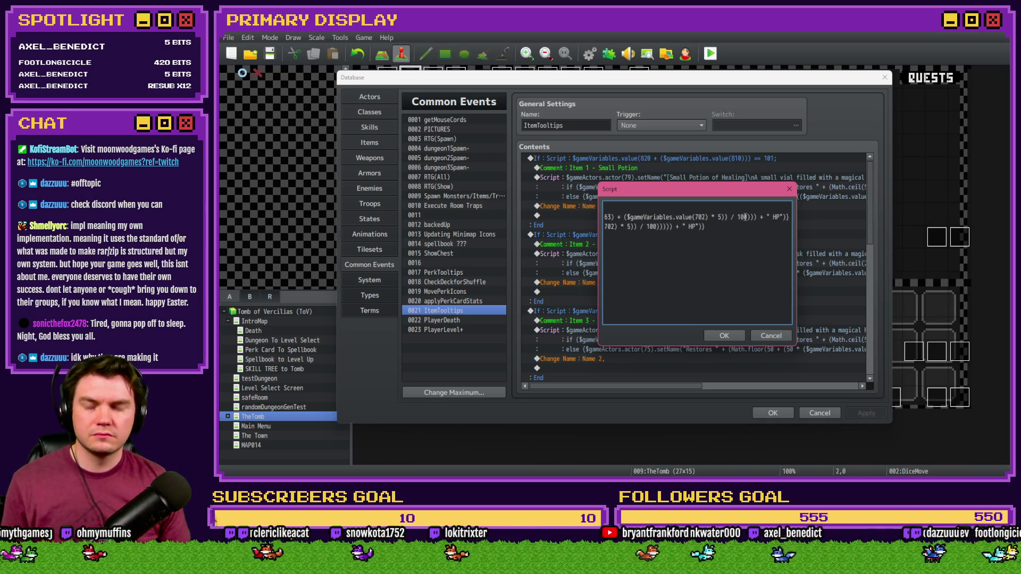
pyautogui.click(737, 334)
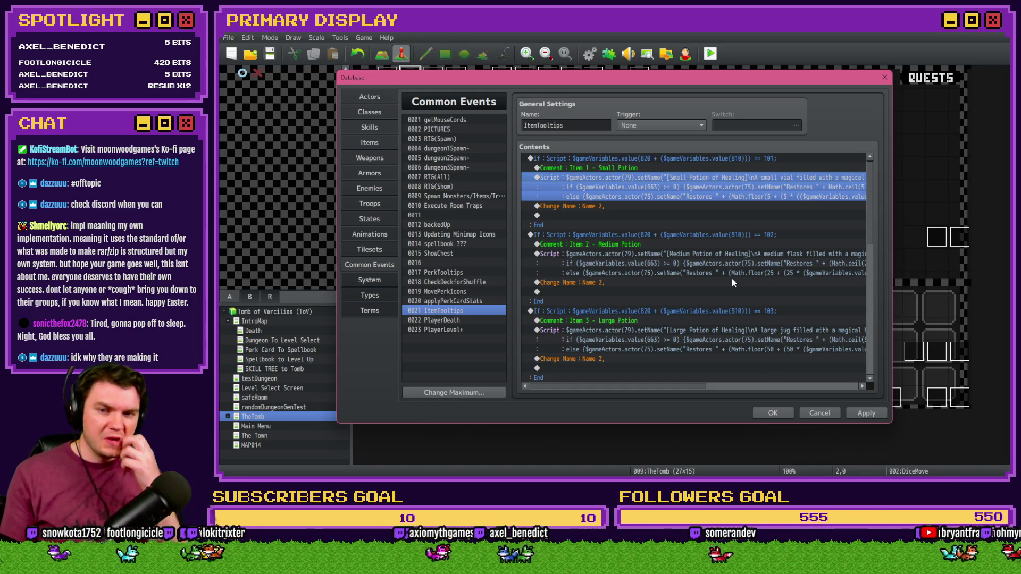
pyautogui.click(772, 412)
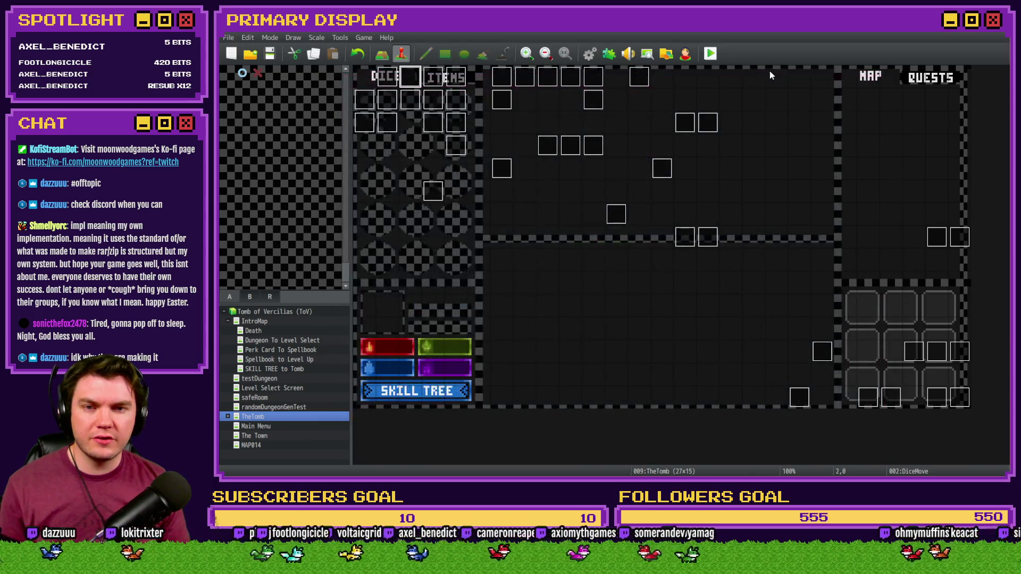
# Reopen the common events at the Small Potion rows and select the Math.ceil expression in Notepad.
pyautogui.click(589, 53)
pyautogui.moveTo(684, 171); pyautogui.dragTo(685, 174)
pyautogui.hotkey('alt', 'Tab')
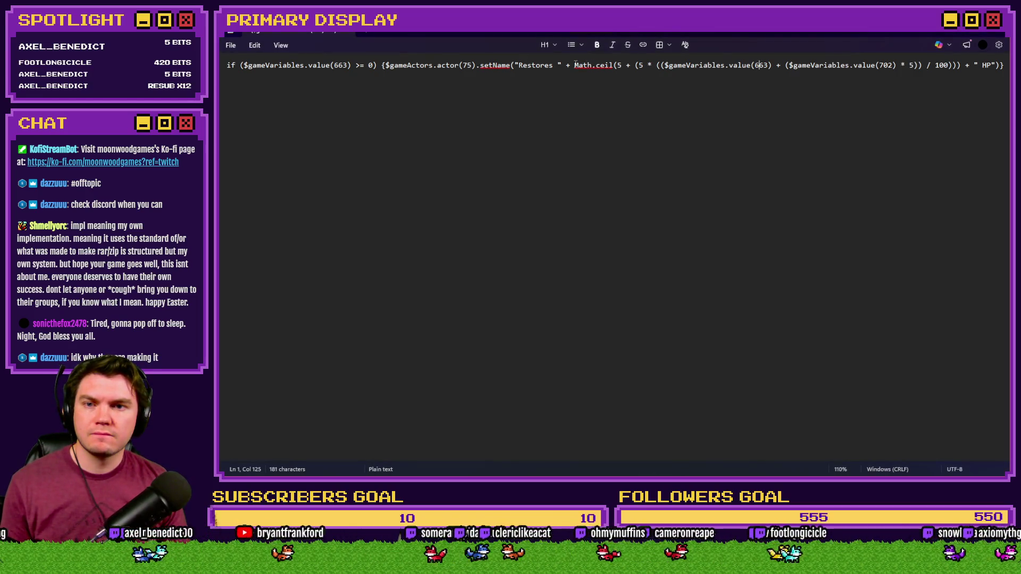
pyautogui.moveTo(575, 64); pyautogui.dragTo(941, 55)
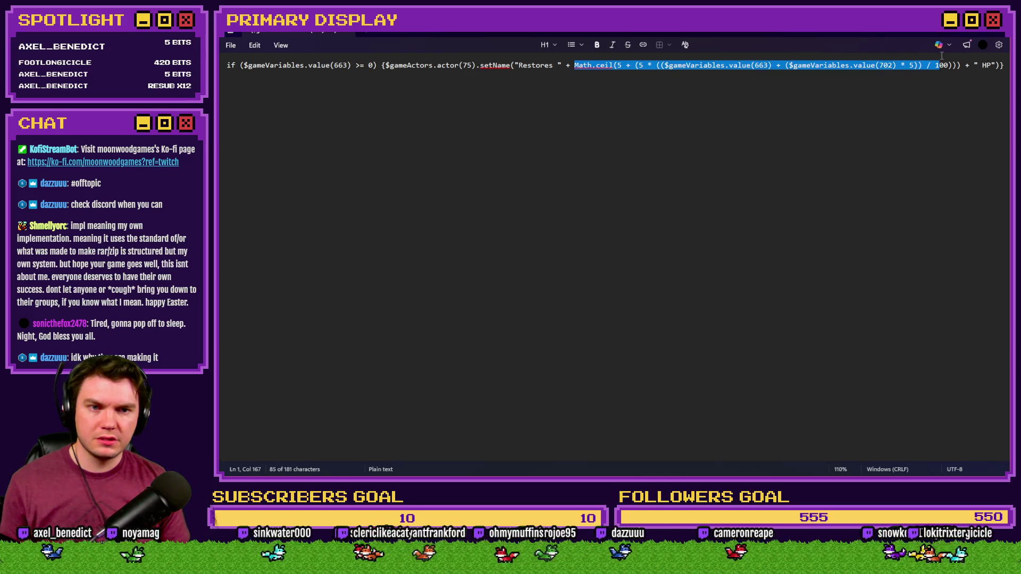
# Paste the variable 702 scaling term into the third line of the Small Potion tooltip script.
pyautogui.hotkey('alt', 'Tab')
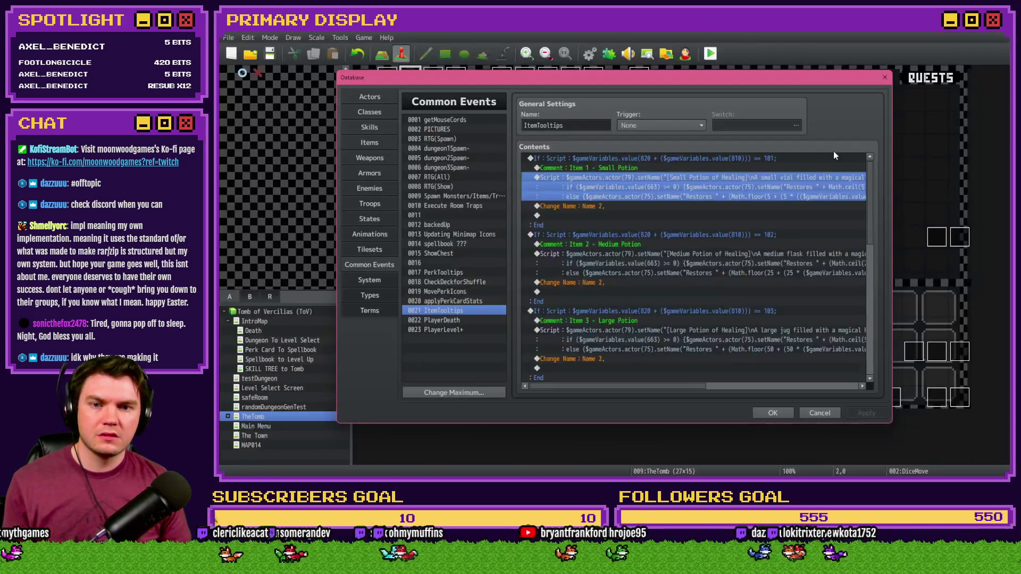
pyautogui.doubleClick(644, 186)
pyautogui.moveTo(673, 228); pyautogui.dragTo(584, 228)
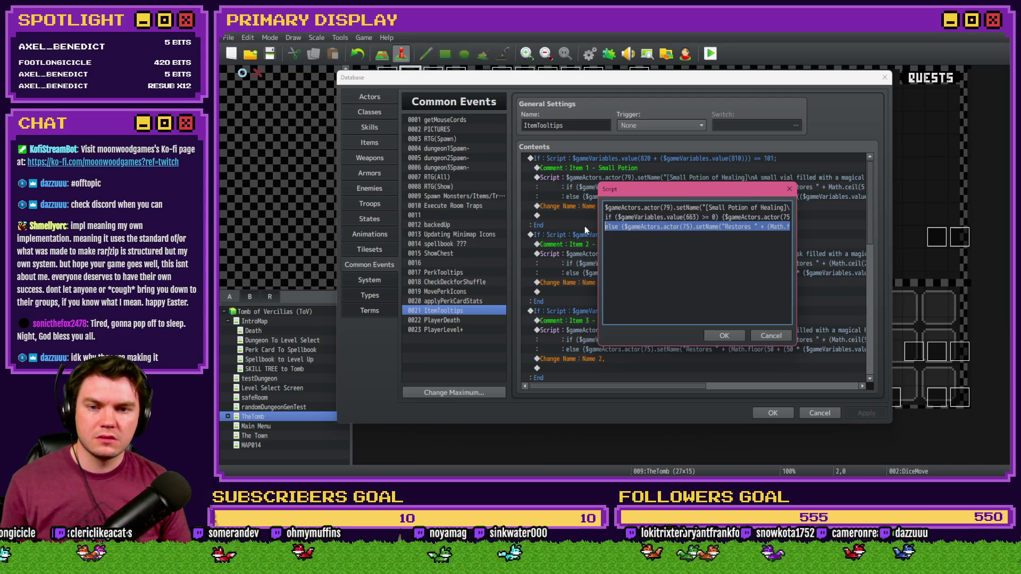
pyautogui.click(668, 226)
pyautogui.moveTo(785, 227); pyautogui.dragTo(802, 232)
pyautogui.click(665, 227)
pyautogui.moveTo(662, 227)
pyautogui.mouseDown()
pyautogui.moveTo(803, 231)
pyautogui.moveTo(596, 234)
pyautogui.moveTo(637, 227)
pyautogui.mouseUp()
pyautogui.hotkey('ctrl', 'v')
# Change ceil to floor on that line and confirm the script and the Database.
pyautogui.doubleClick(615, 227)
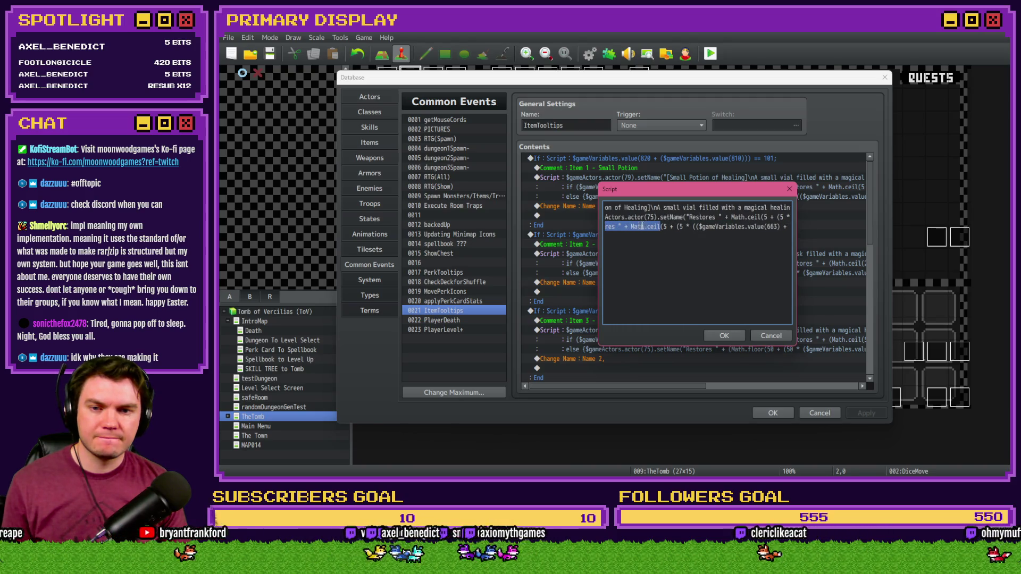
pyautogui.doubleClick(653, 227)
pyautogui.write('floor')
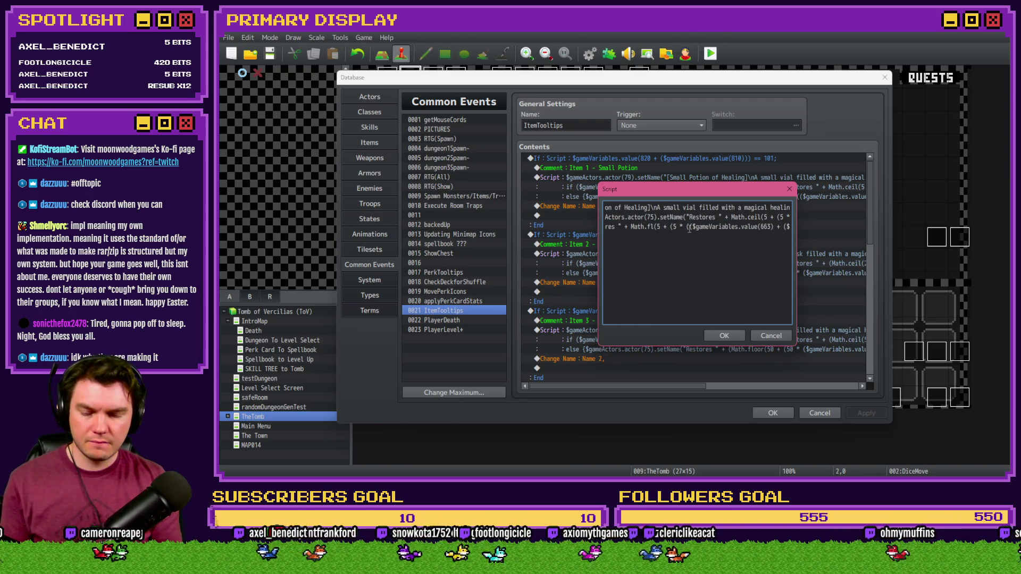
pyautogui.click(724, 335)
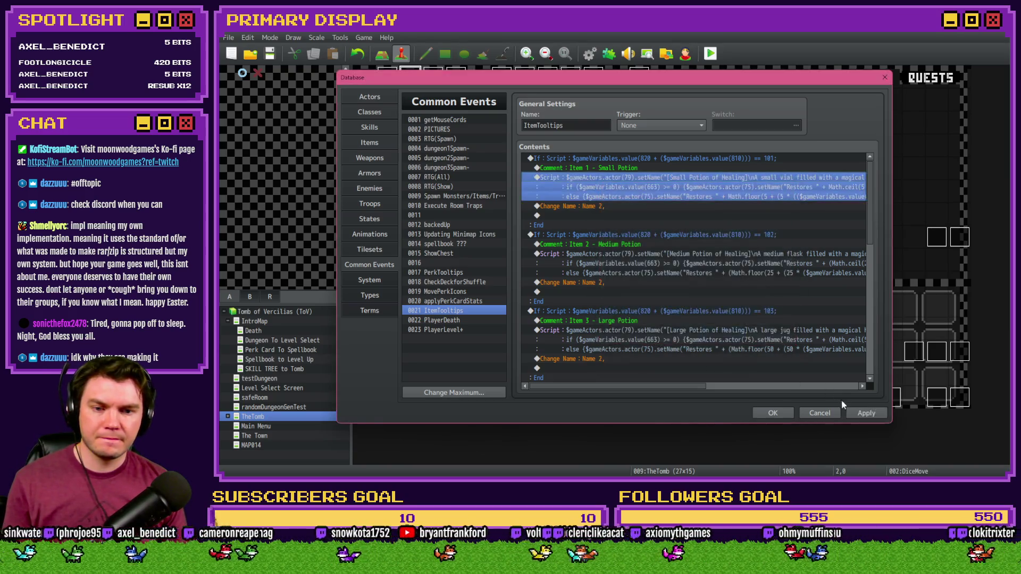
pyautogui.click(773, 413)
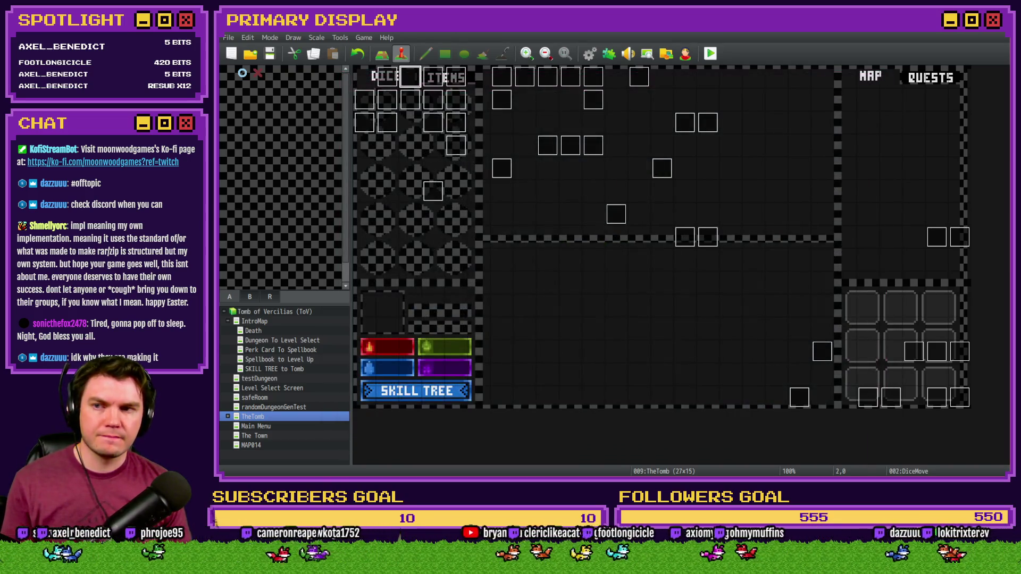
# Start a playtest, take the Spiked Pauldron perk, and check the potion tooltips in the items list.
pyautogui.click(710, 53)
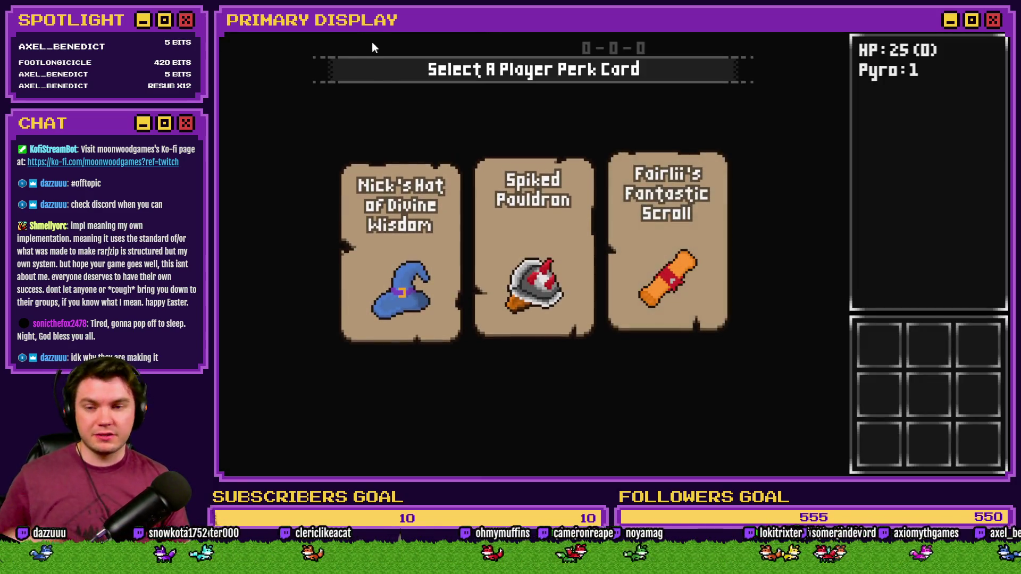
pyautogui.click(511, 197)
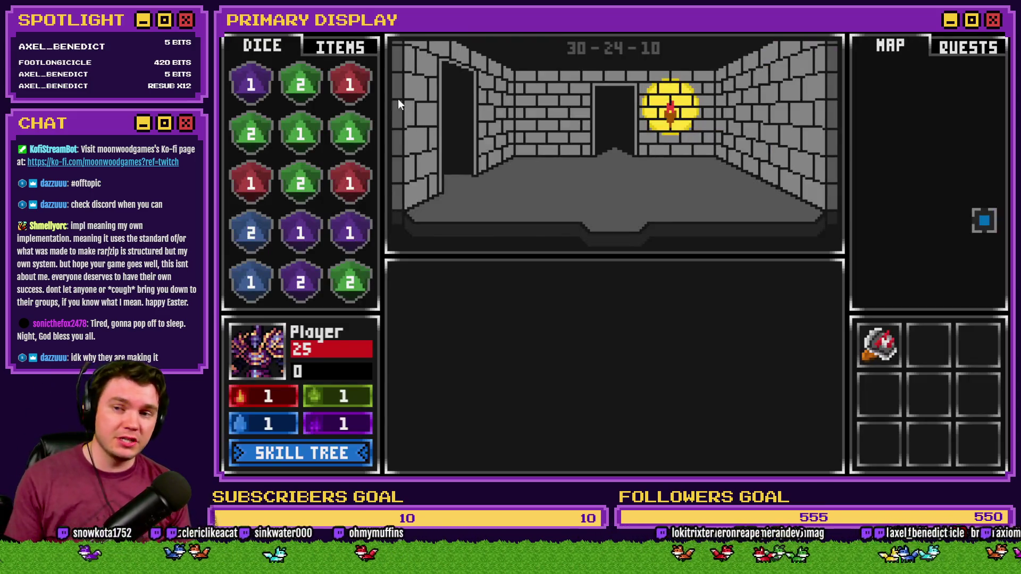
pyautogui.click(356, 47)
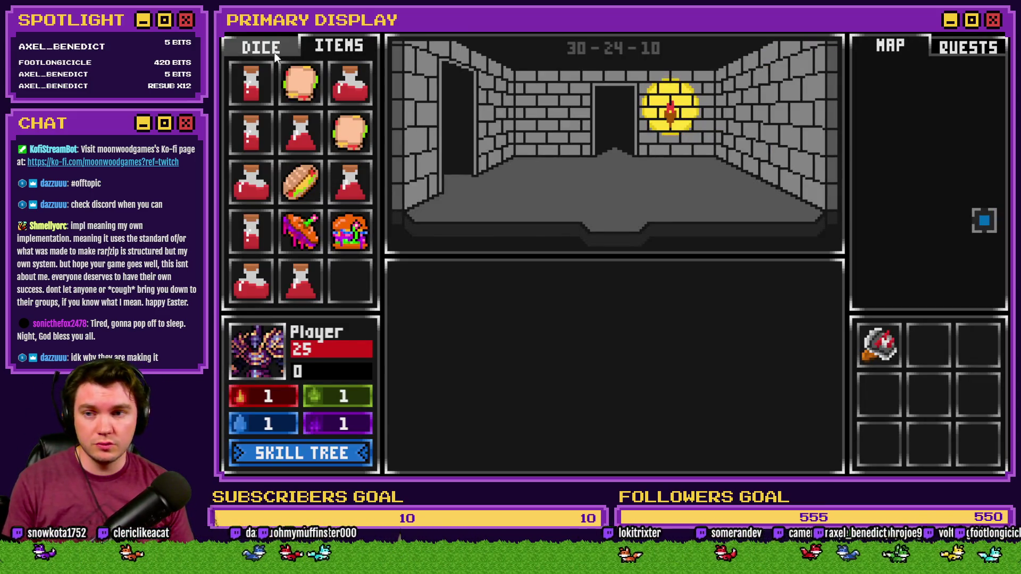
pyautogui.moveTo(255, 76)
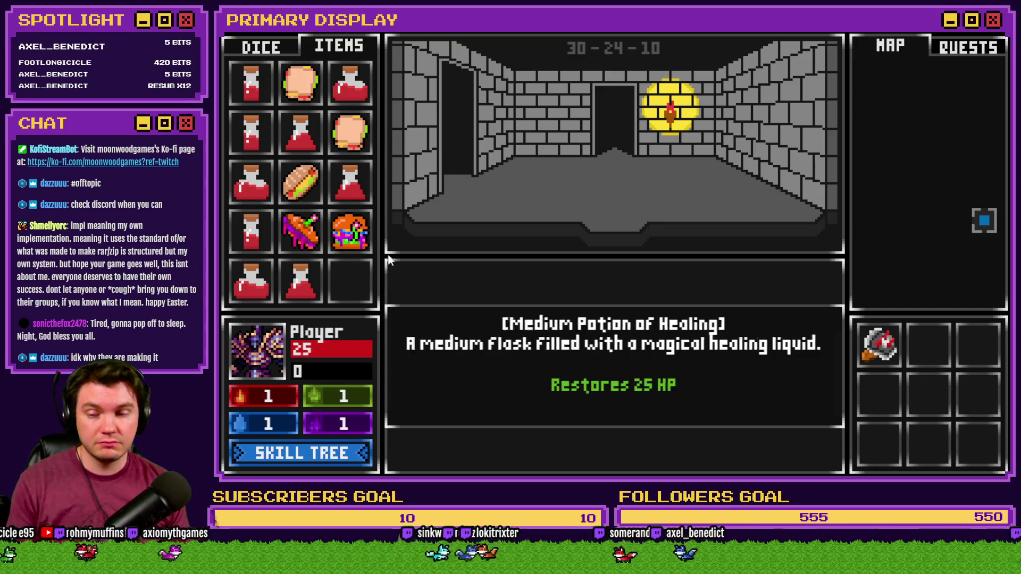
# Upgrade Second Wind three times in the skill tree, then choose the Fantastic Scroll perk.
pyautogui.click(340, 455)
pyautogui.click(315, 281)
pyautogui.click(317, 282)
pyautogui.click(317, 282)
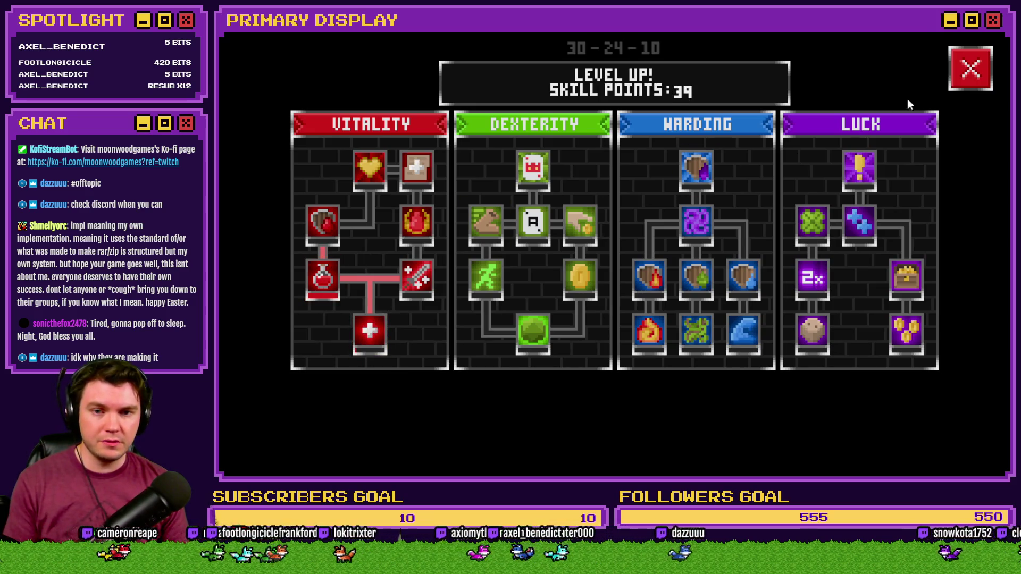
pyautogui.click(966, 70)
pyautogui.moveTo(256, 235)
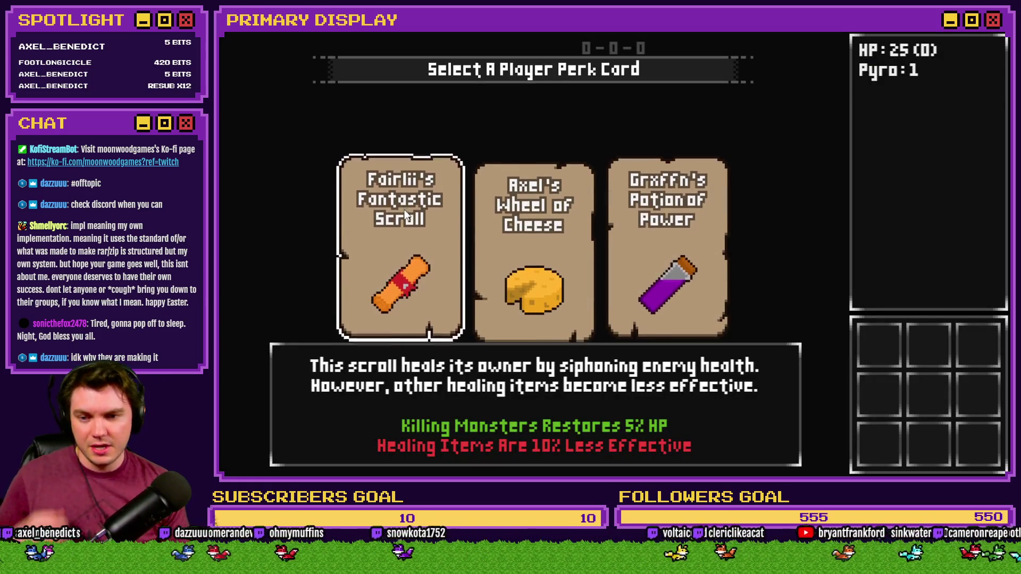
pyautogui.click(404, 212)
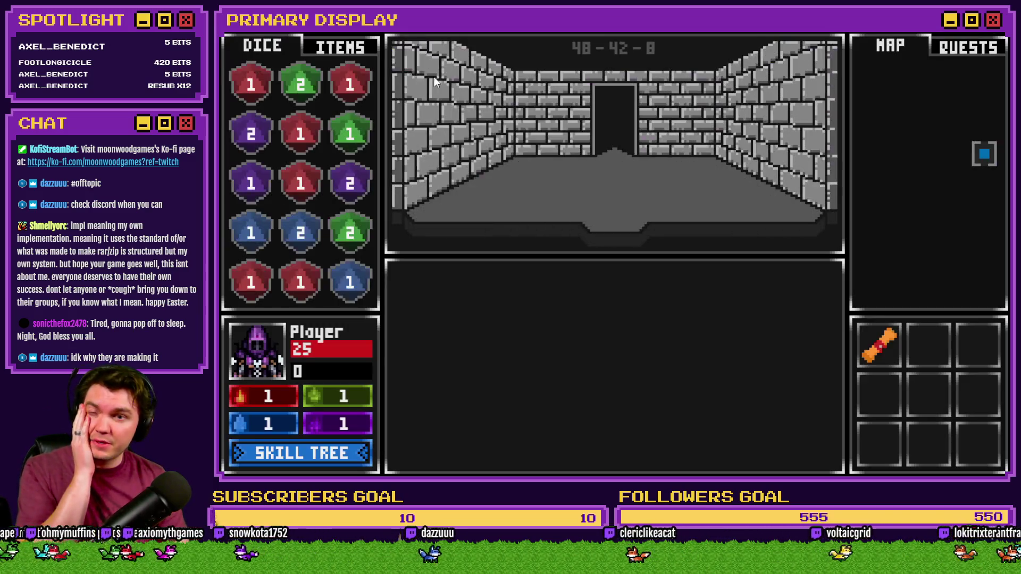
# Check the Small Potion tooltip, then unlock and upgrade Second Wind in the skill tree.
pyautogui.click(355, 47)
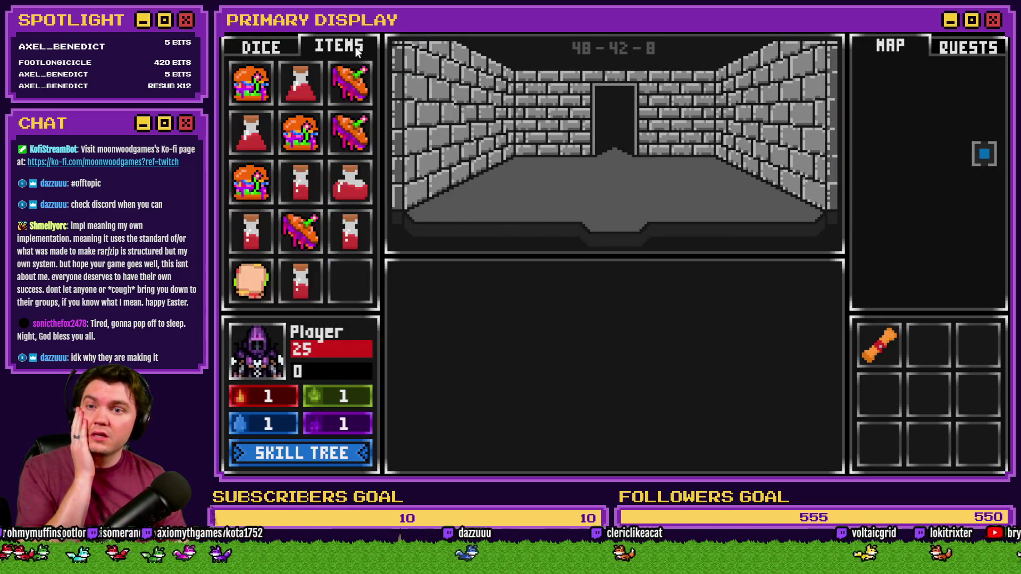
pyautogui.moveTo(307, 184)
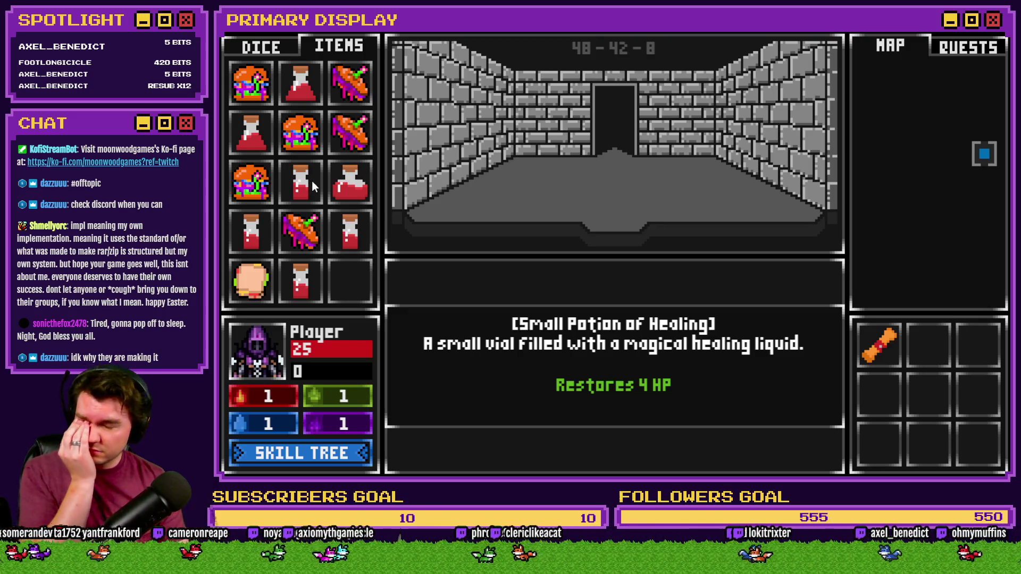
pyautogui.click(343, 452)
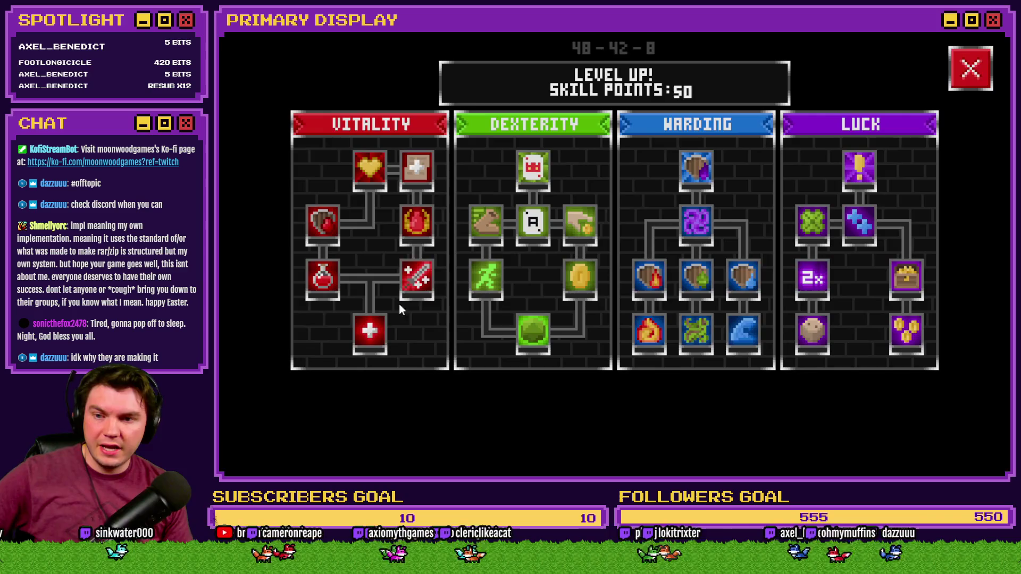
pyautogui.click(331, 272)
pyautogui.click(330, 273)
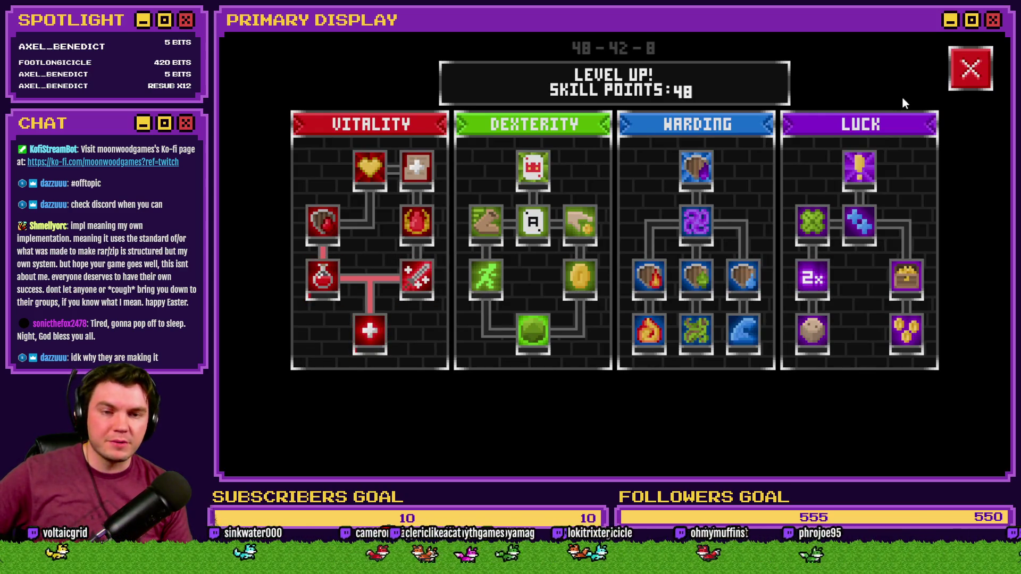
pyautogui.click(968, 75)
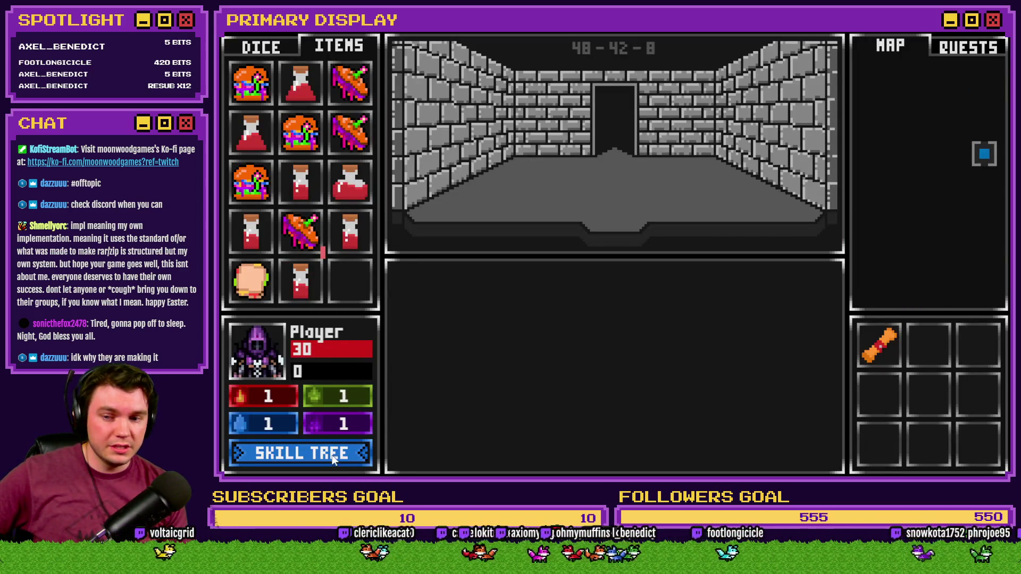
# Raise Second Wind's healing efficiency to 15% and beyond with five more upgrades.
pyautogui.click(313, 453)
pyautogui.click(323, 285)
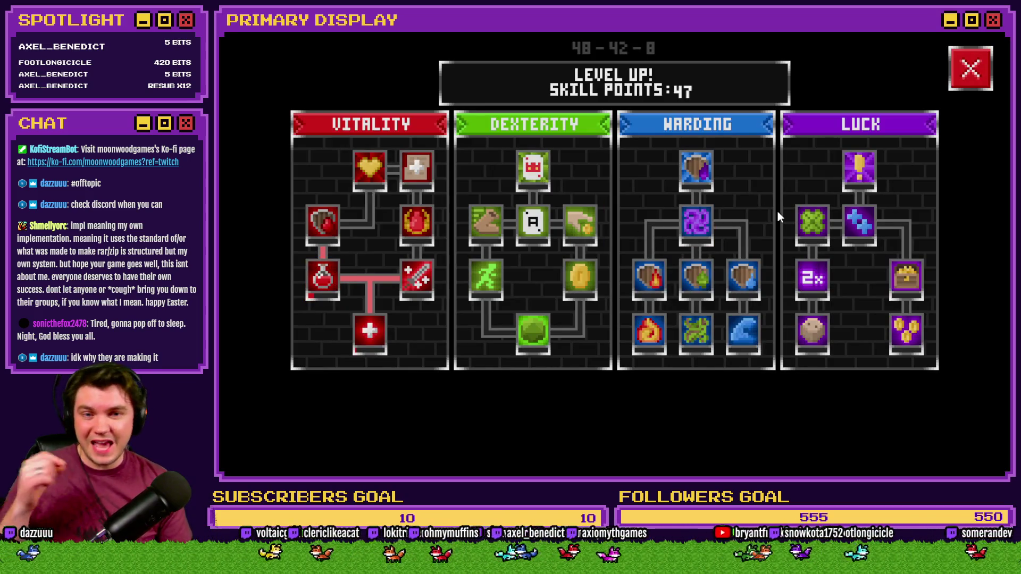
pyautogui.click(971, 69)
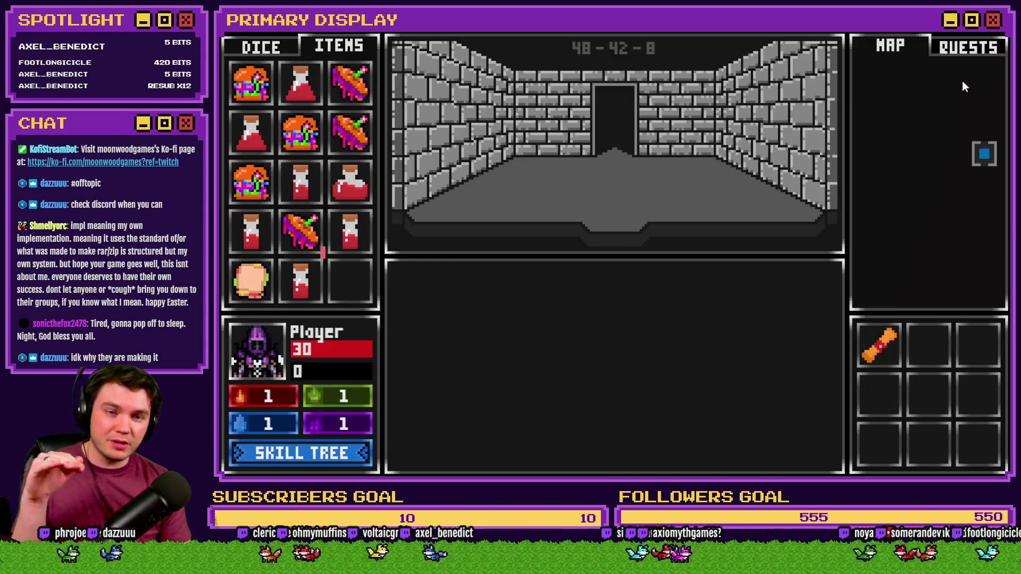
pyautogui.click(319, 453)
pyautogui.click(332, 282)
pyautogui.click(332, 281)
pyautogui.click(332, 282)
pyautogui.click(332, 282)
pyautogui.click(332, 282)
pyautogui.click(332, 282)
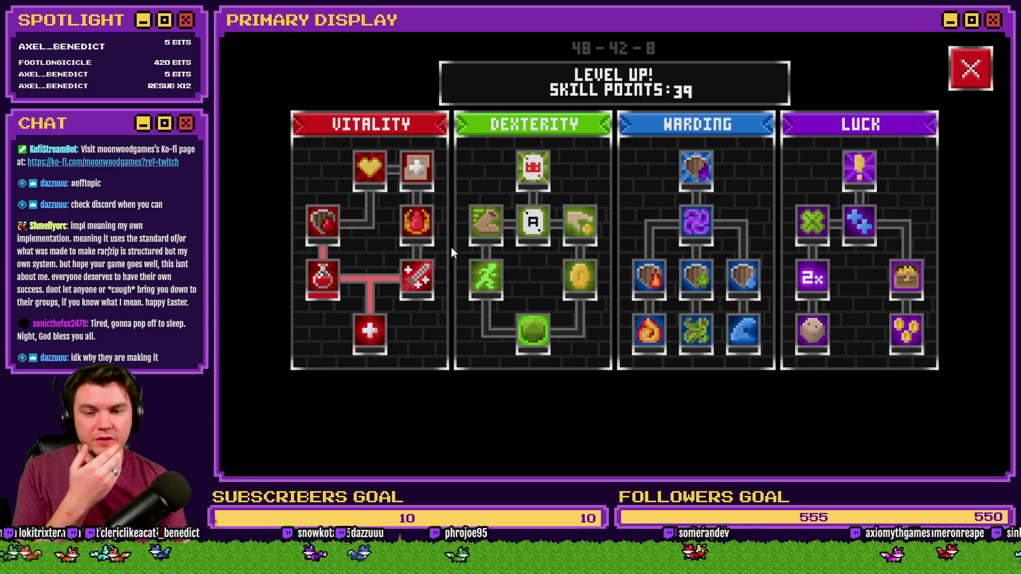
pyautogui.click(971, 70)
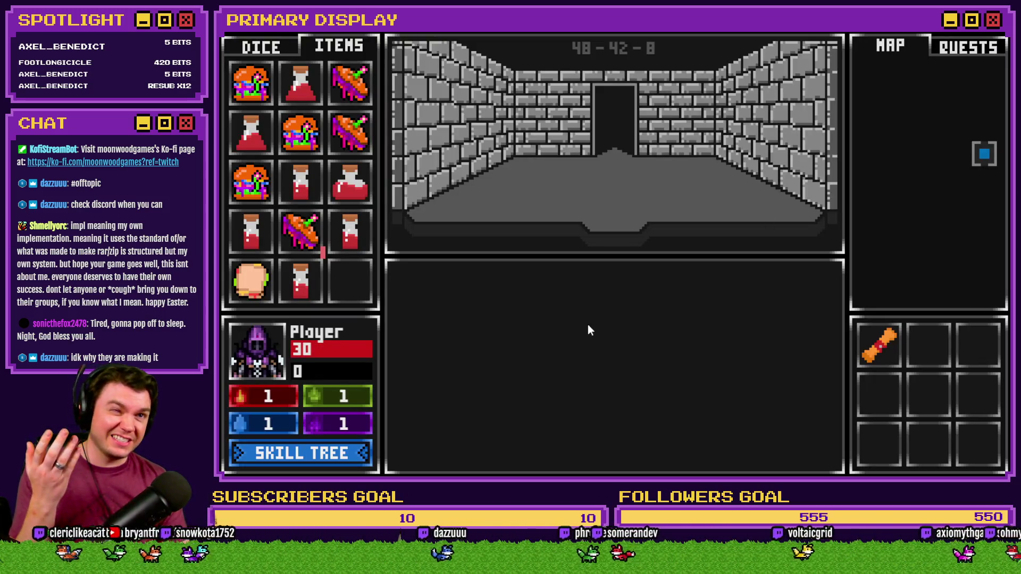
# Confirm the Small Potion now restores 7 HP at 30 HP, then end the playtest.
pyautogui.moveTo(350, 234)
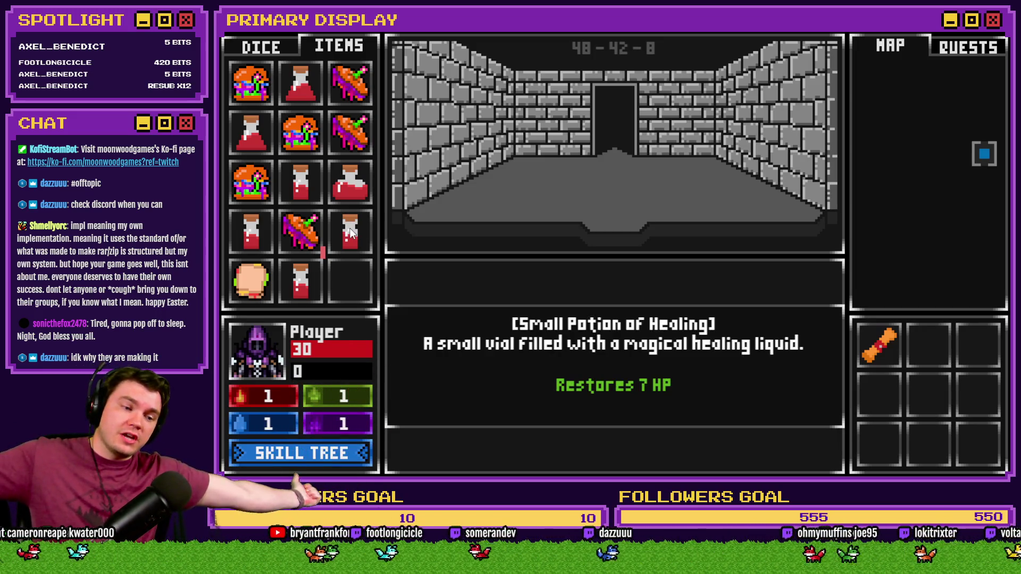
pyautogui.moveTo(889, 354)
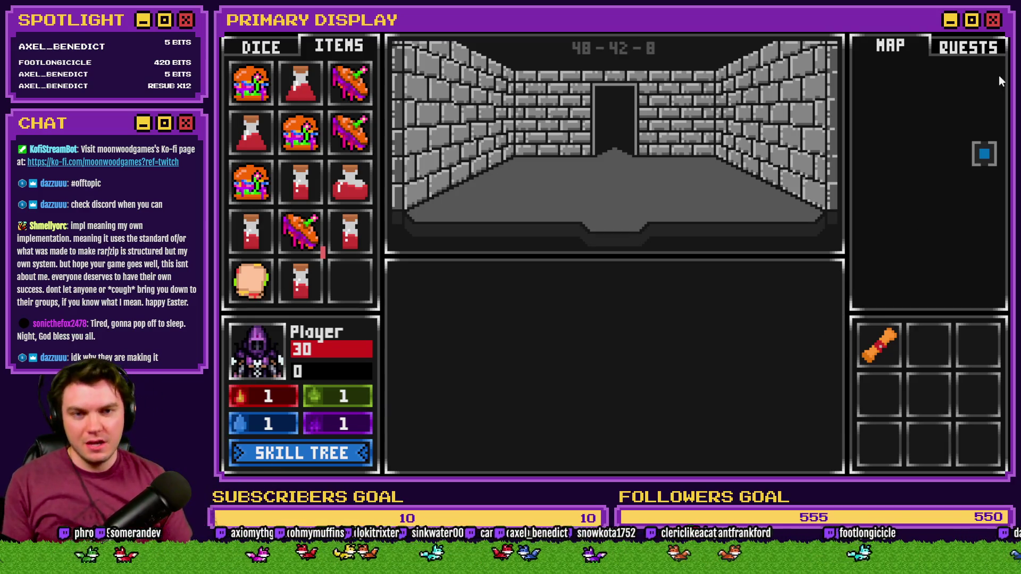
pyautogui.hotkey('alt', 'F4')
# Copy the if/else restore lines from the Small Potion tooltip script without changing it.
pyautogui.press('F9')
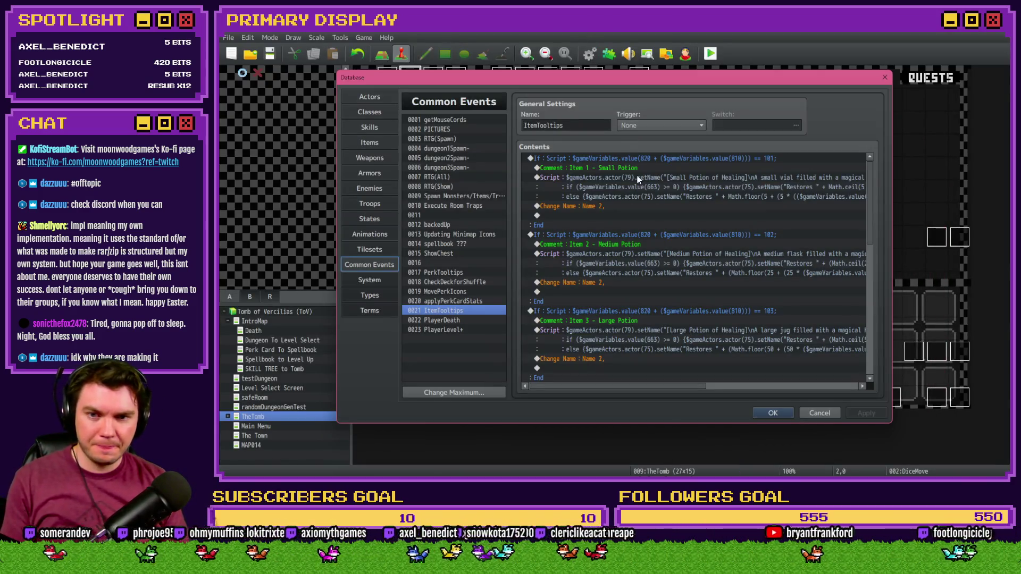
pyautogui.doubleClick(638, 179)
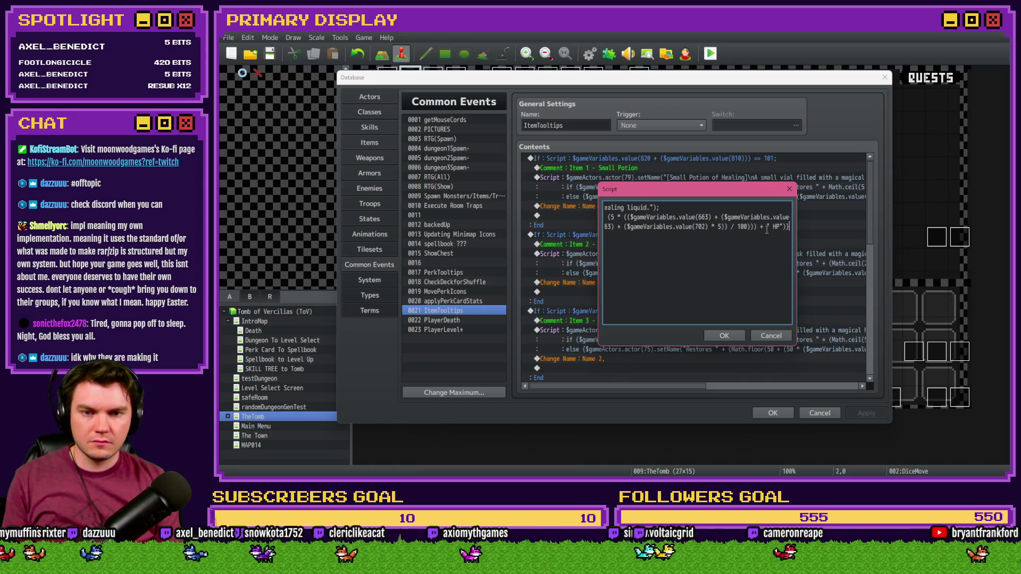
pyautogui.hotkey('shift', 'Home')
pyautogui.hotkey('shift', 'Up')
pyautogui.click(776, 337)
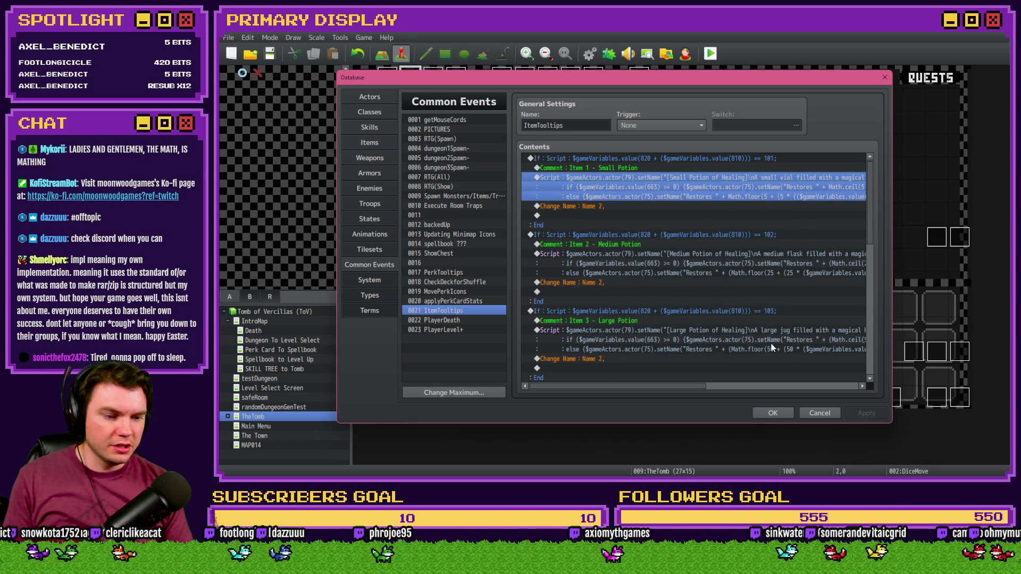
pyautogui.click(778, 413)
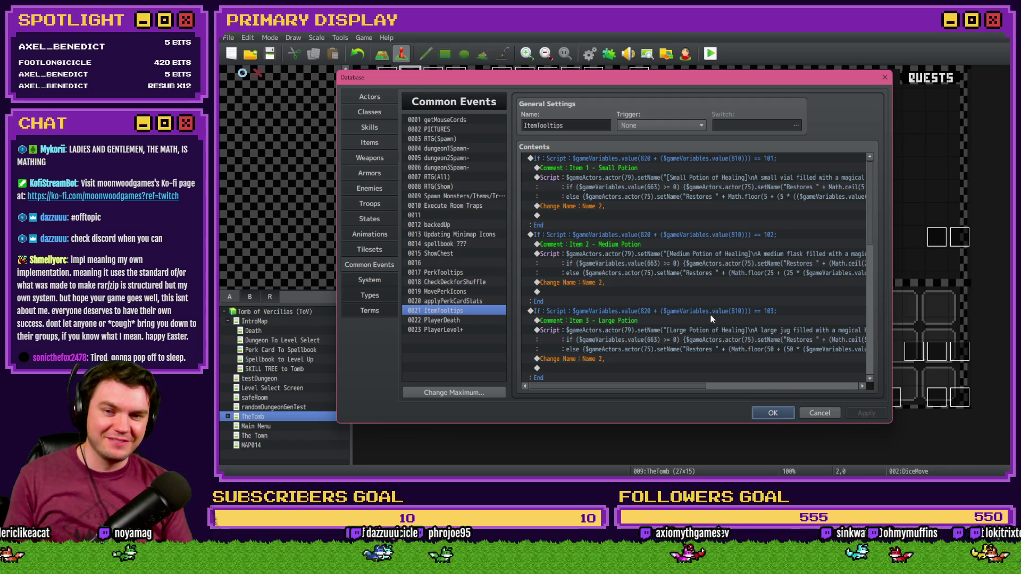
# Paste the copied restore lines into the Large Potion tooltip script and confirm it.
pyautogui.doubleClick(708, 263)
pyautogui.press('Return')
pyautogui.press('Return')
pyautogui.hotkey('ctrl', 'v')
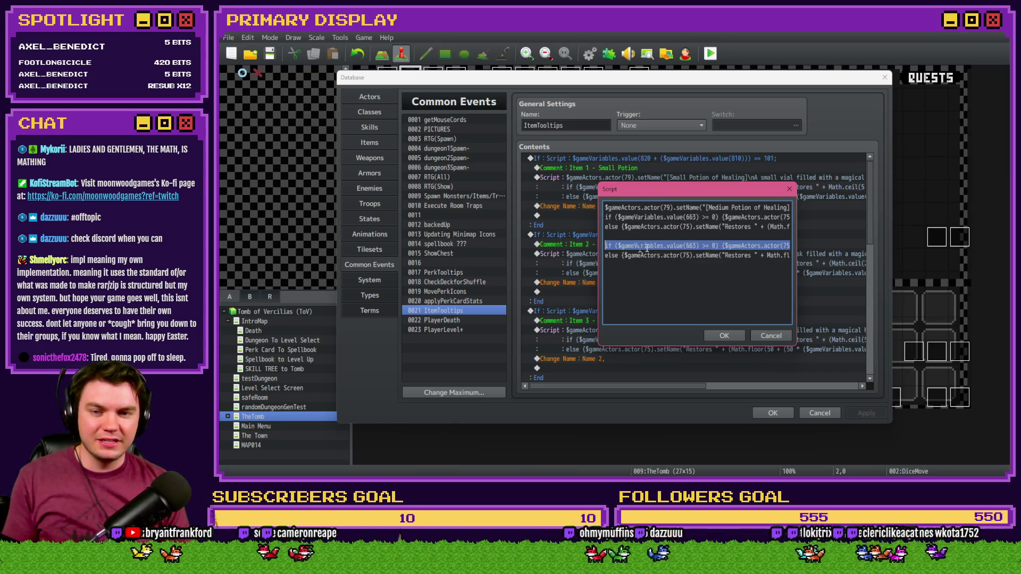
pyautogui.click(662, 247)
pyautogui.click(726, 256)
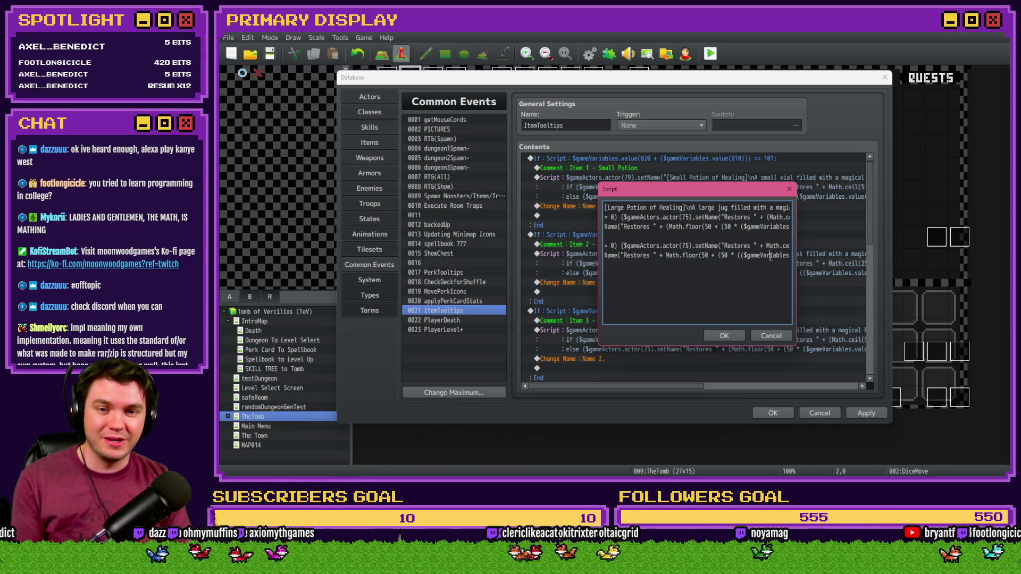
pyautogui.press('Right')
pyautogui.press('Right')
pyautogui.press('Right')
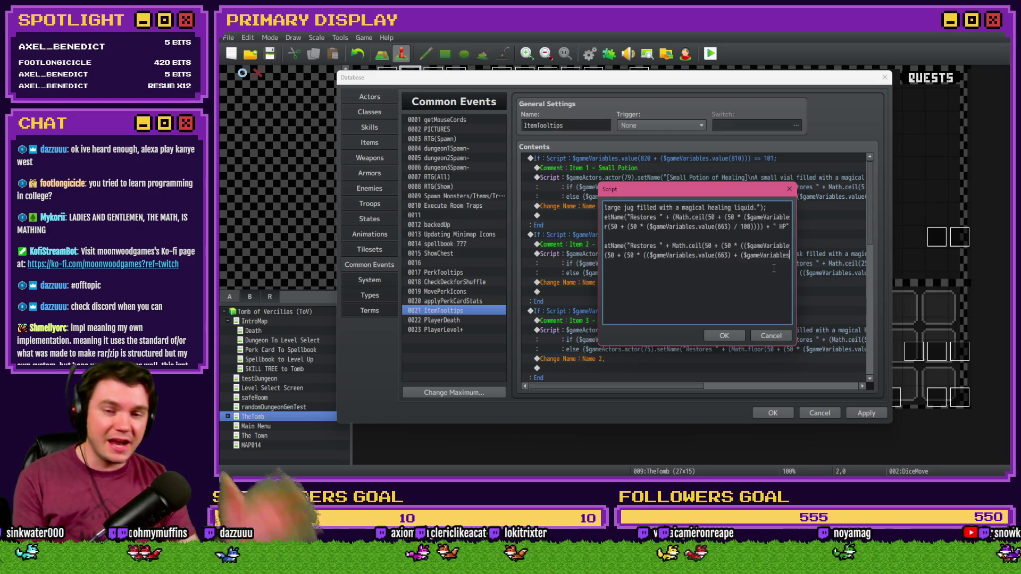
pyautogui.press('Right')
pyautogui.press('Right')
pyautogui.press('Right')
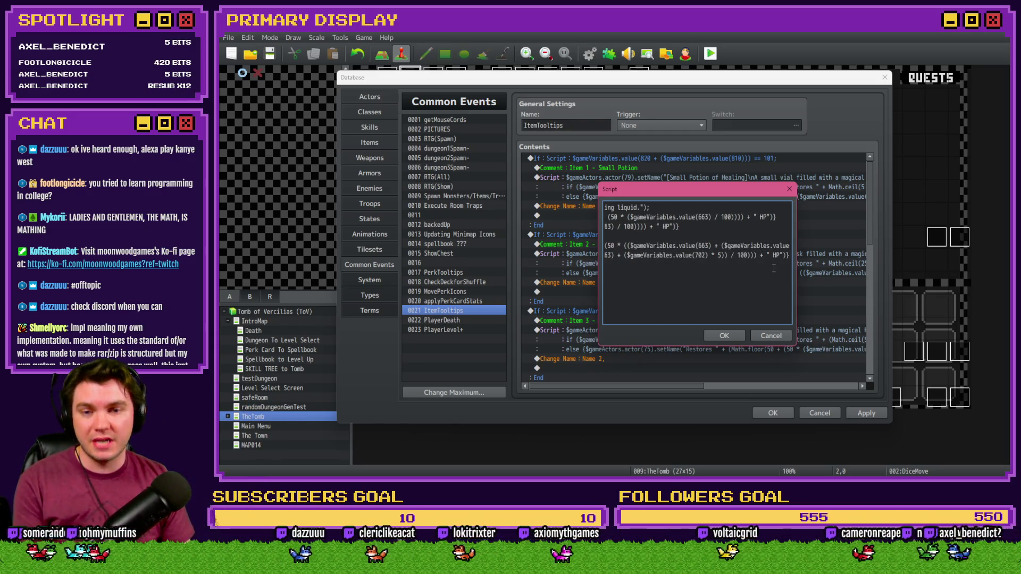
pyautogui.click(724, 335)
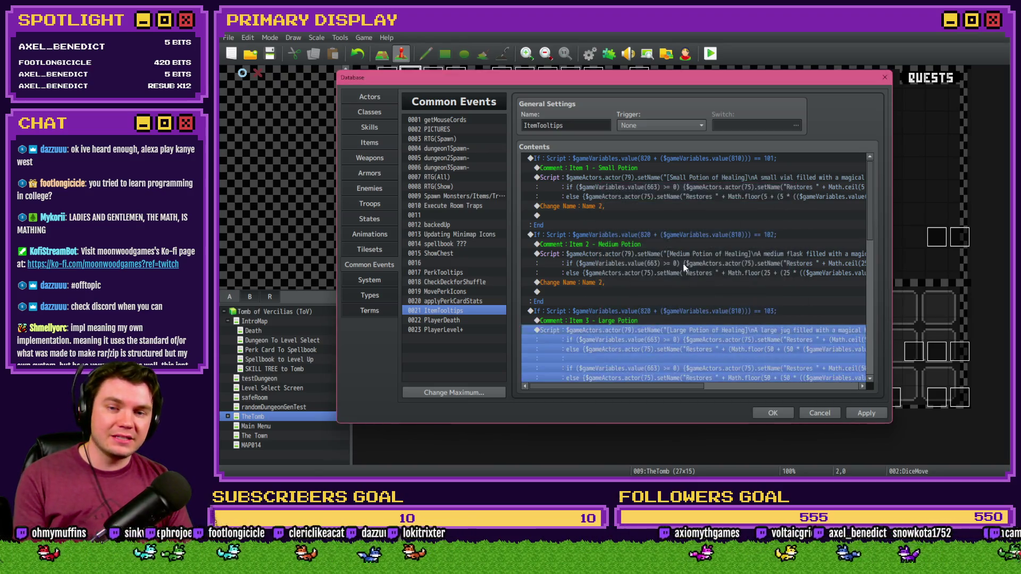
# Replace the Large Potion tooltip's old formula lines with the variable 702 version, apply, and close.
pyautogui.scroll(-4, 723, 317)
pyautogui.press('Return')
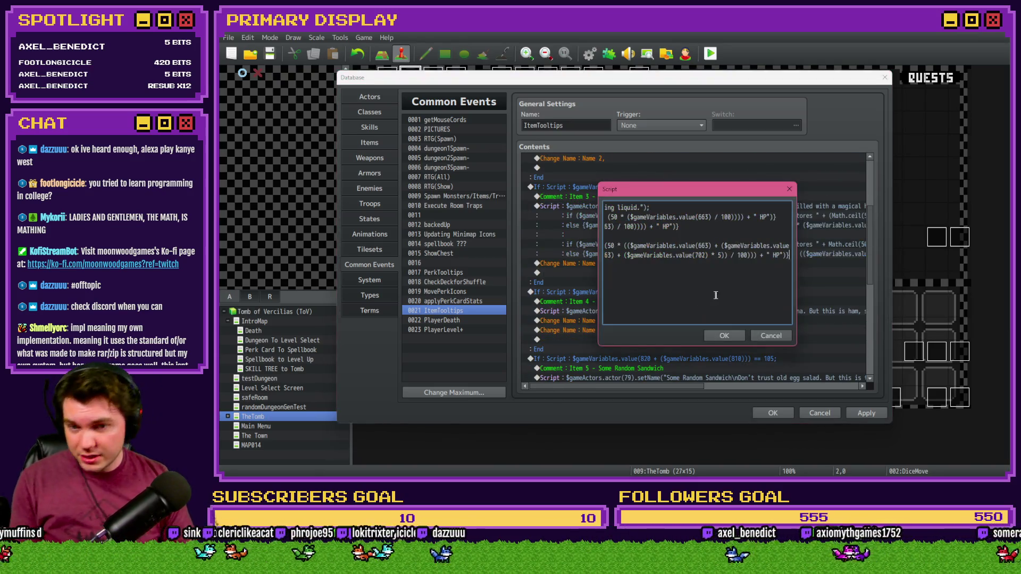
pyautogui.hotkey('shift', 'Up')
pyautogui.hotkey('shift', 'Up')
pyautogui.hotkey('shift', 'Up')
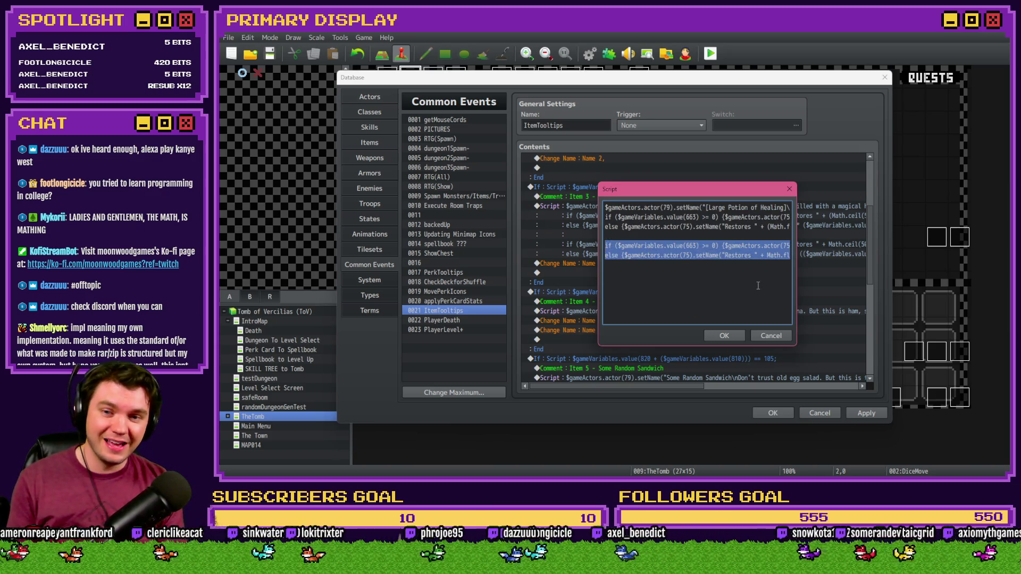
pyautogui.press('BackSpace')
pyautogui.press('End')
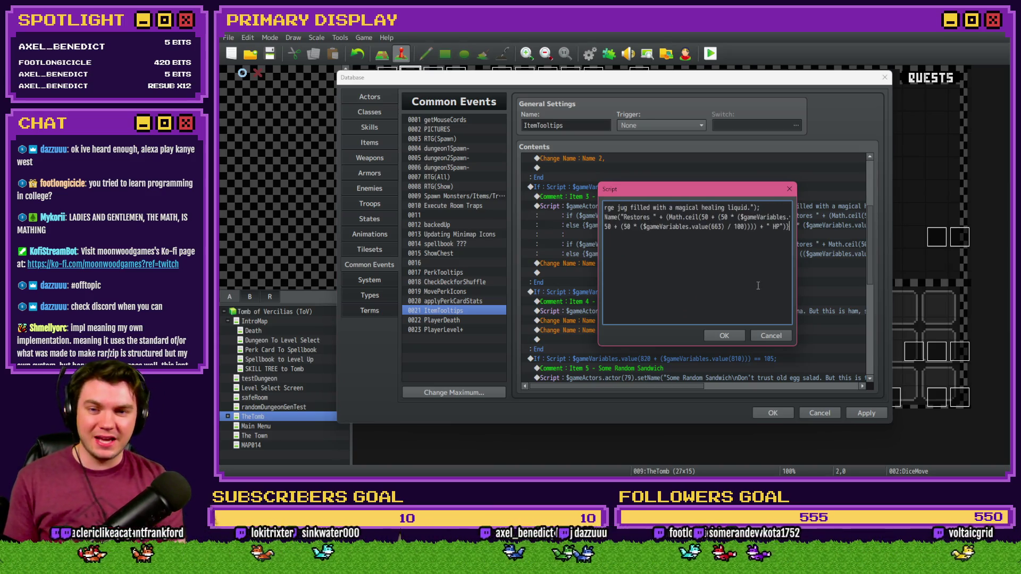
pyautogui.hotkey('shift', 'Up')
pyautogui.hotkey('shift', 'Up')
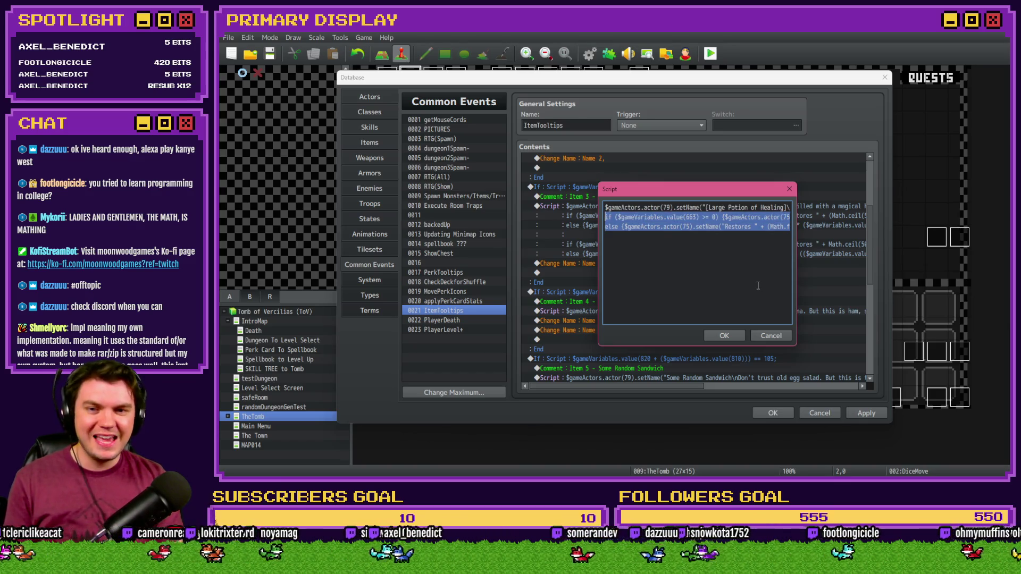
pyautogui.hotkey('ctrl', 'v')
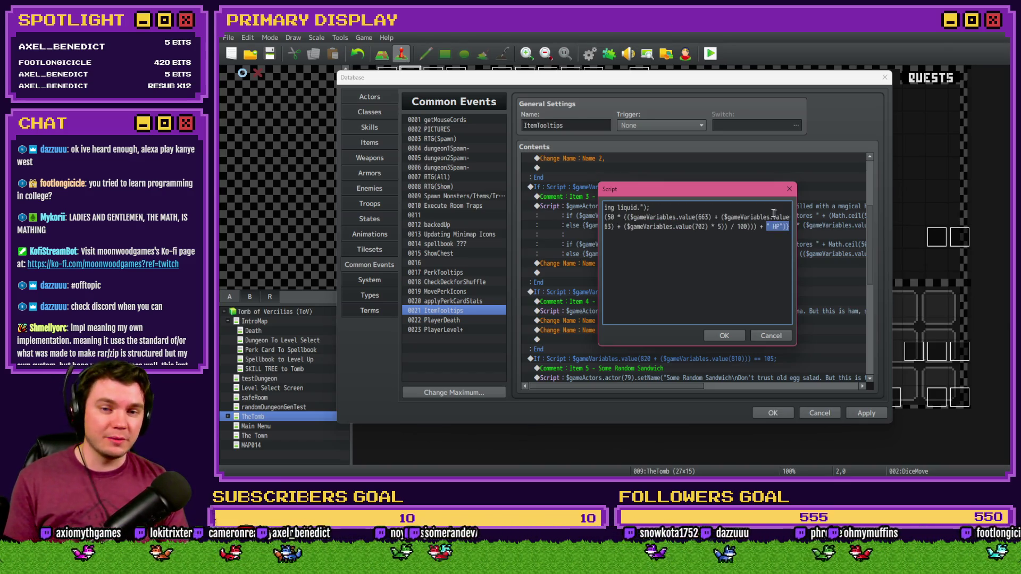
pyautogui.click(725, 335)
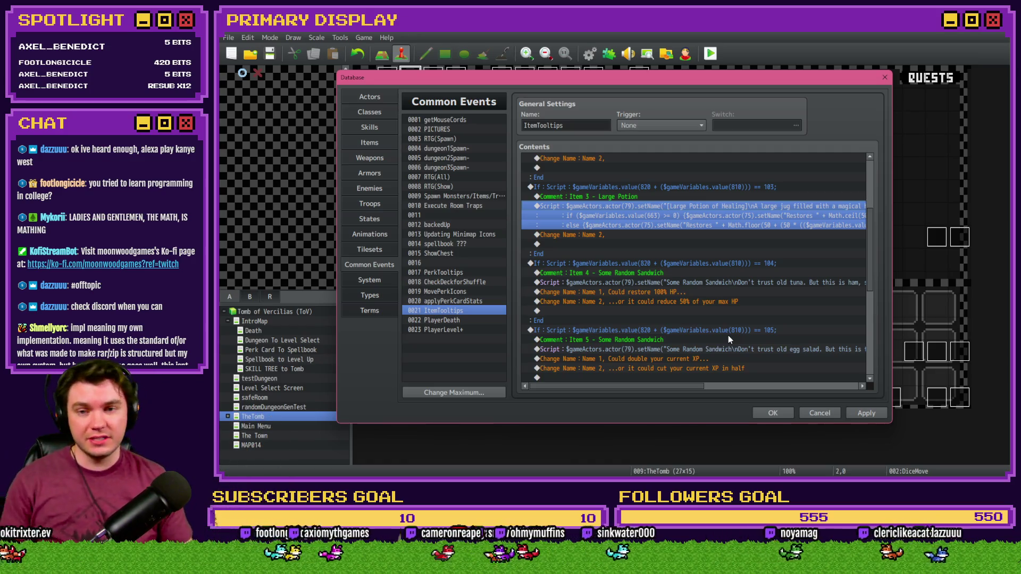
pyautogui.click(856, 413)
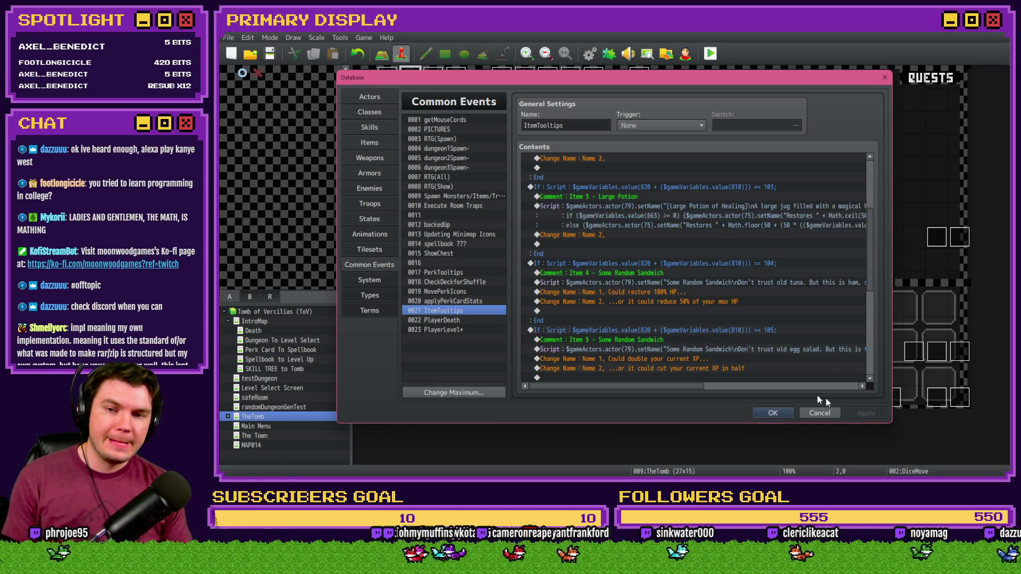
pyautogui.click(772, 413)
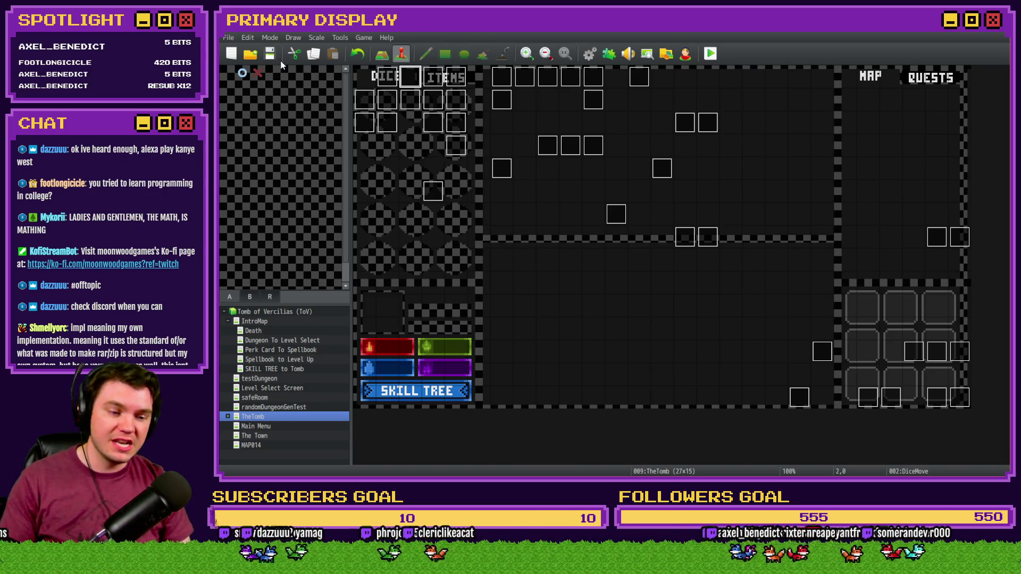
# Copy both restore formula lines from the Small Potion tooltip script, then close the Database.
pyautogui.click(589, 53)
pyautogui.doubleClick(718, 186)
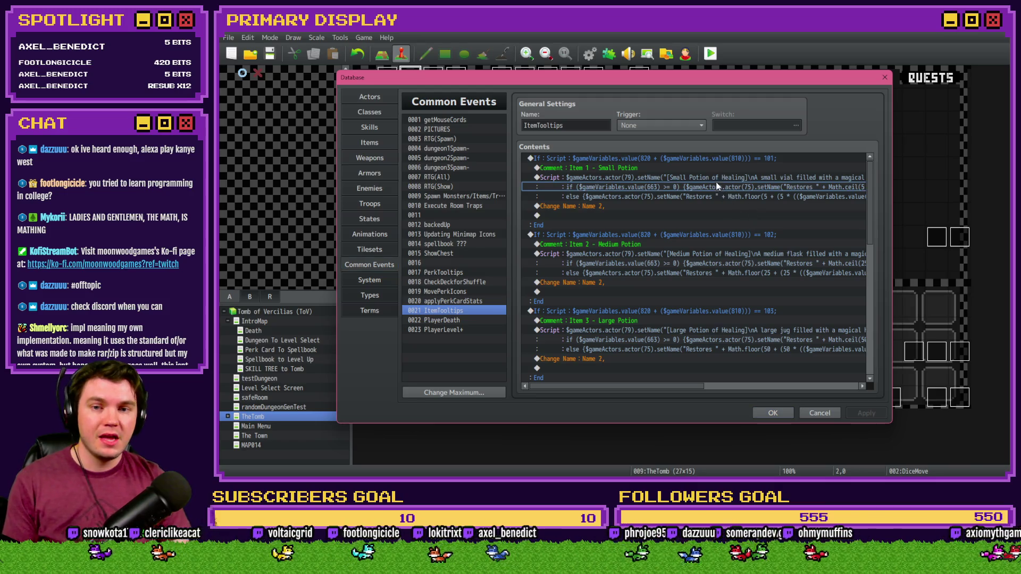
pyautogui.hotkey('shift', 'Home')
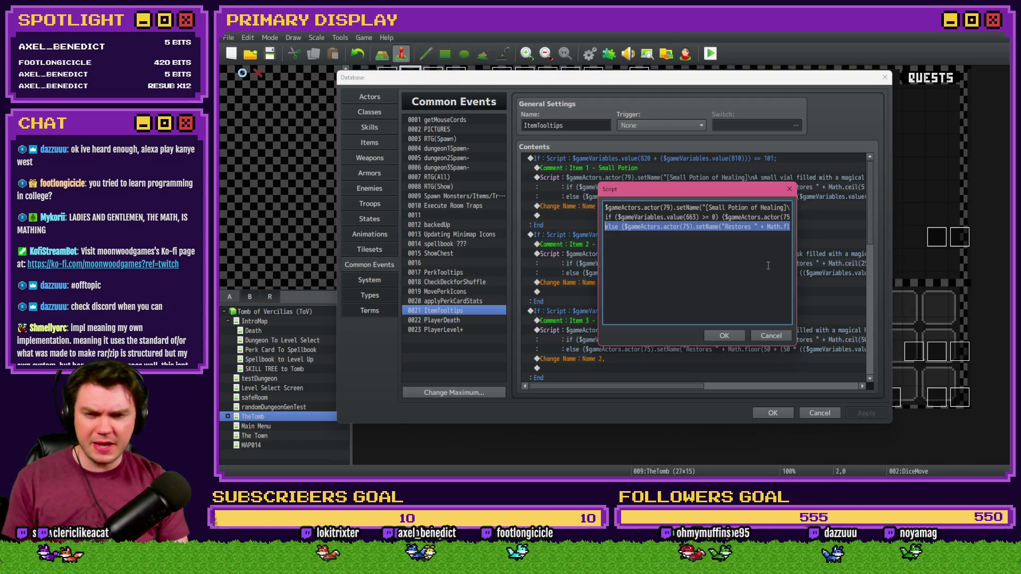
pyautogui.hotkey('shift', 'Up')
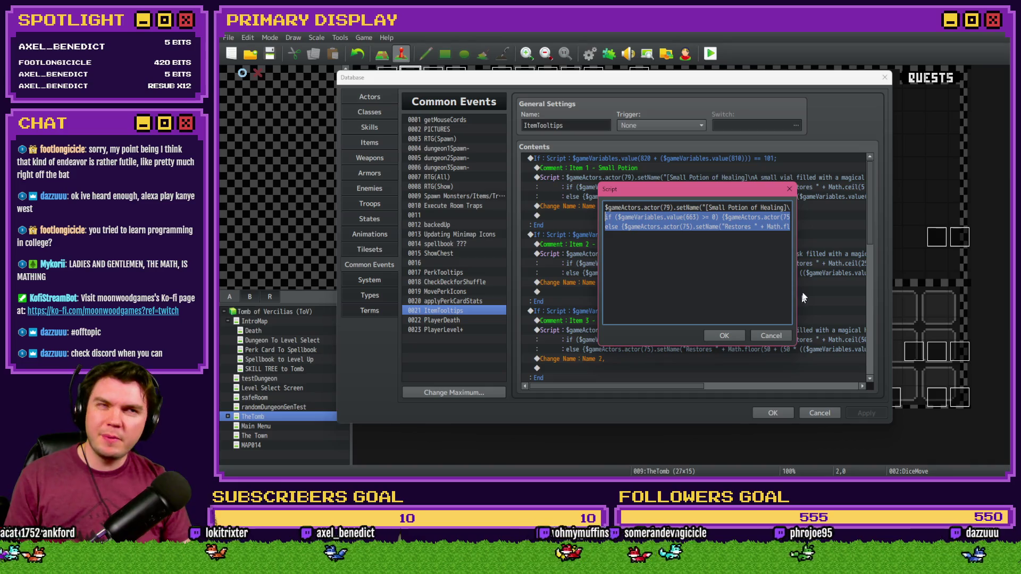
pyautogui.click(771, 335)
pyautogui.click(773, 412)
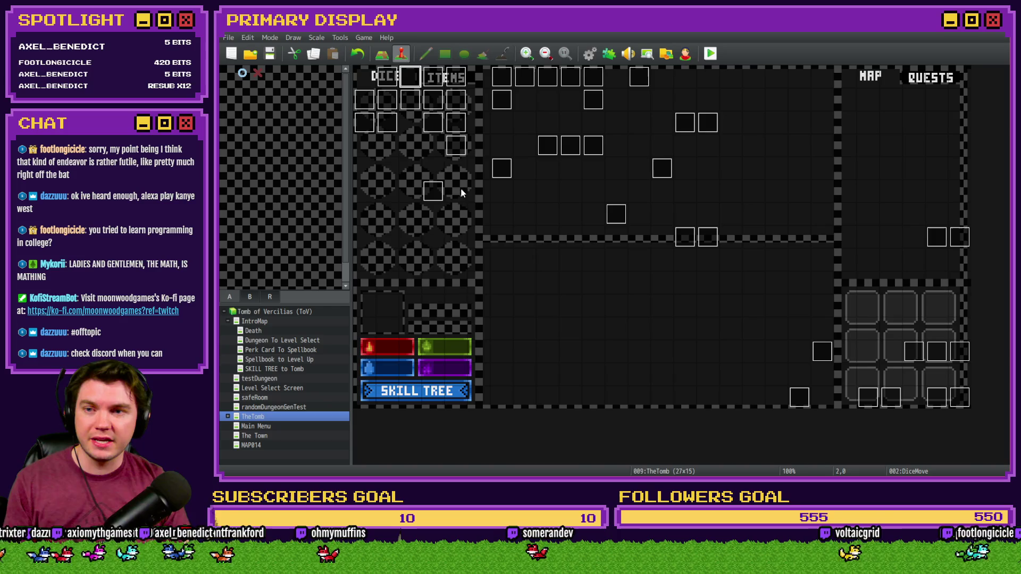
# Open the DiceMove event's editor and select its Small Health Potion entry.
pyautogui.doubleClick(410, 93)
pyautogui.press('Escape')
pyautogui.doubleClick(411, 83)
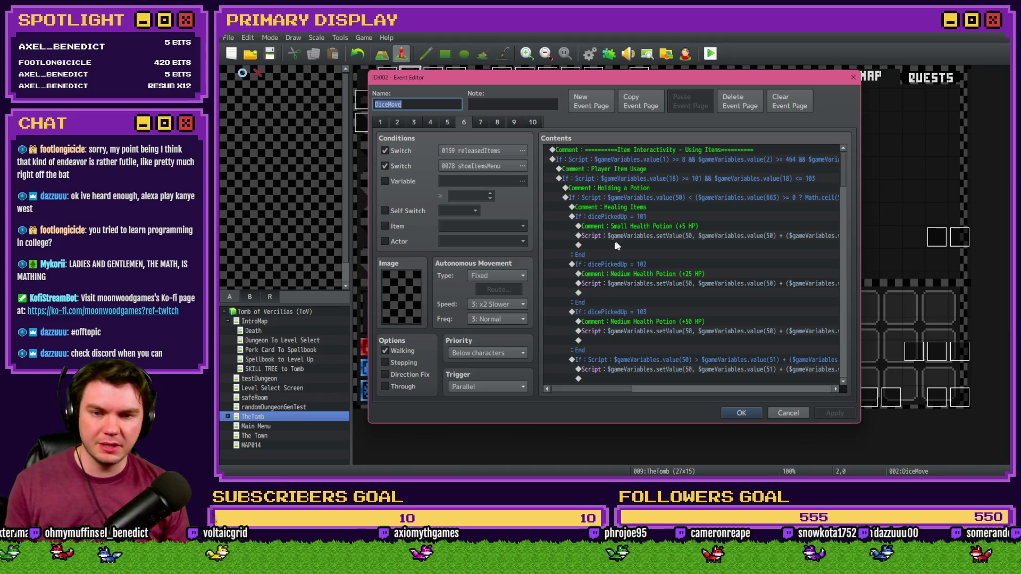
pyautogui.click(689, 227)
# Open the Small Health Potion heal script in the DiceMove event.
pyautogui.click(689, 236)
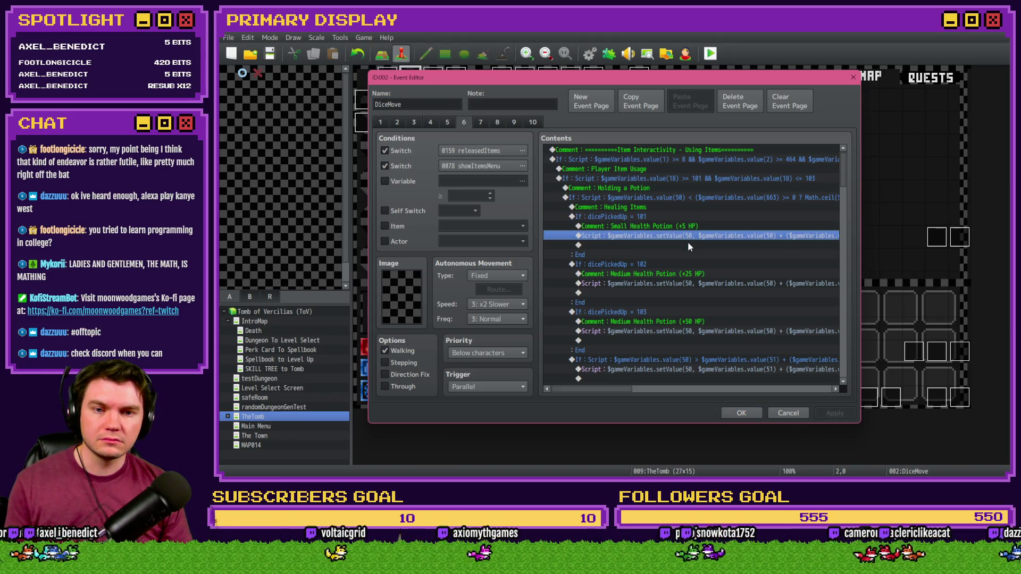
pyautogui.press('Return')
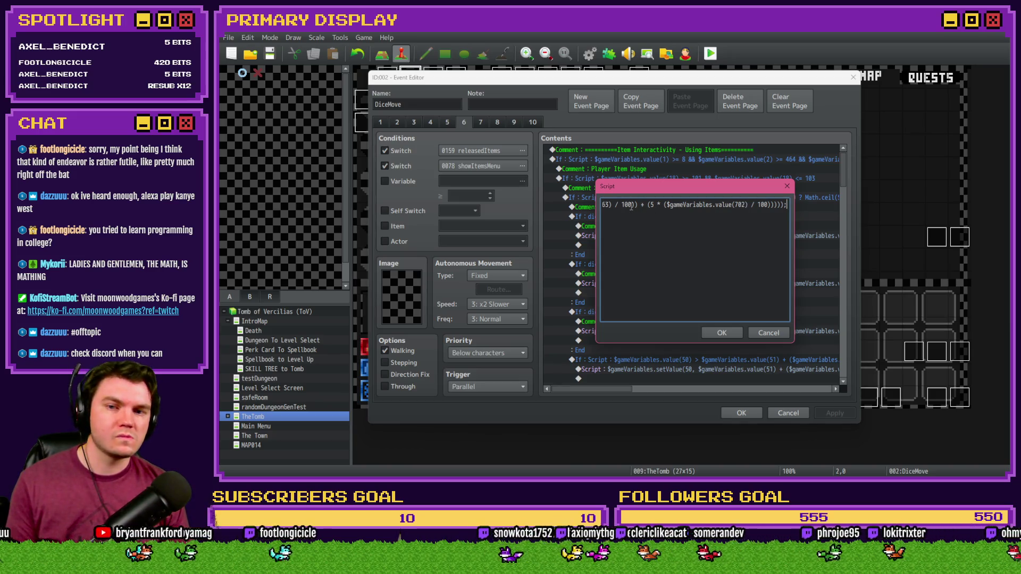
pyautogui.moveTo(631, 206); pyautogui.dragTo(570, 212)
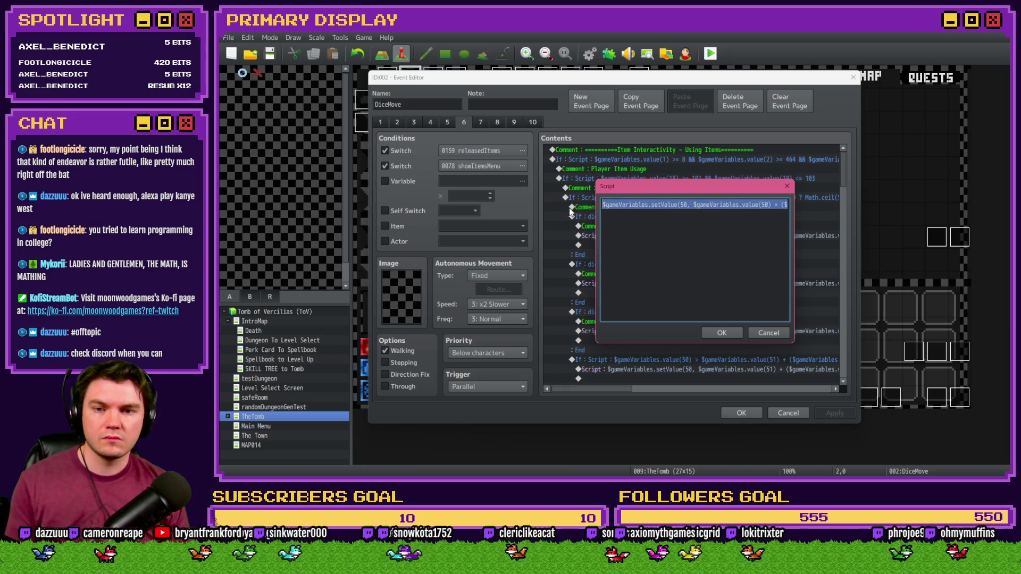
pyautogui.click(734, 206)
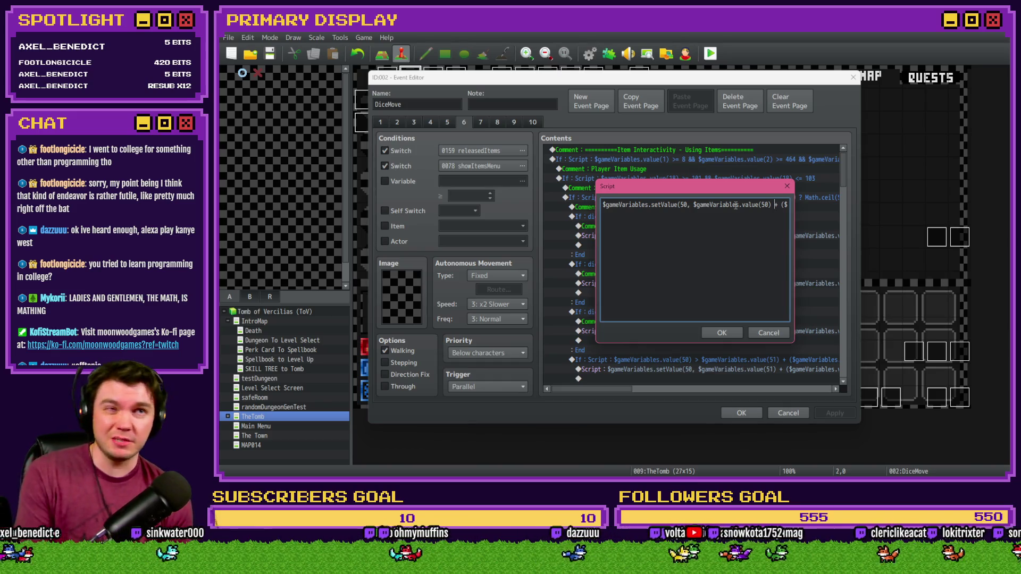
# Step through the heal formula past the variable 663 percentage term to the line's end.
pyautogui.press('Right')
pyautogui.press('Right')
pyautogui.press('Right')
pyautogui.press('Right')
pyautogui.press('Right')
pyautogui.press('Right')
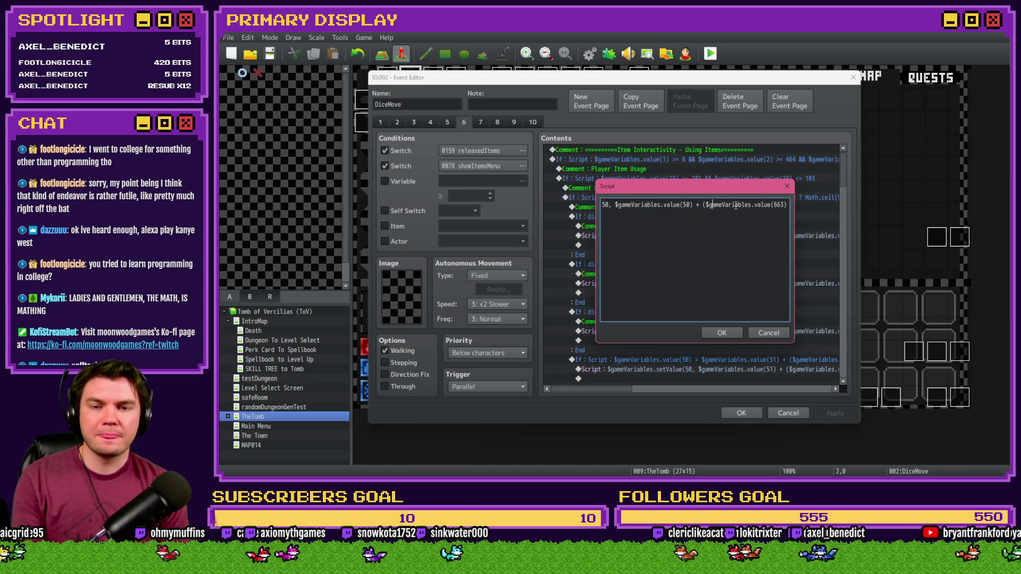
pyautogui.press('Left')
pyautogui.press('Left')
pyautogui.press('Left')
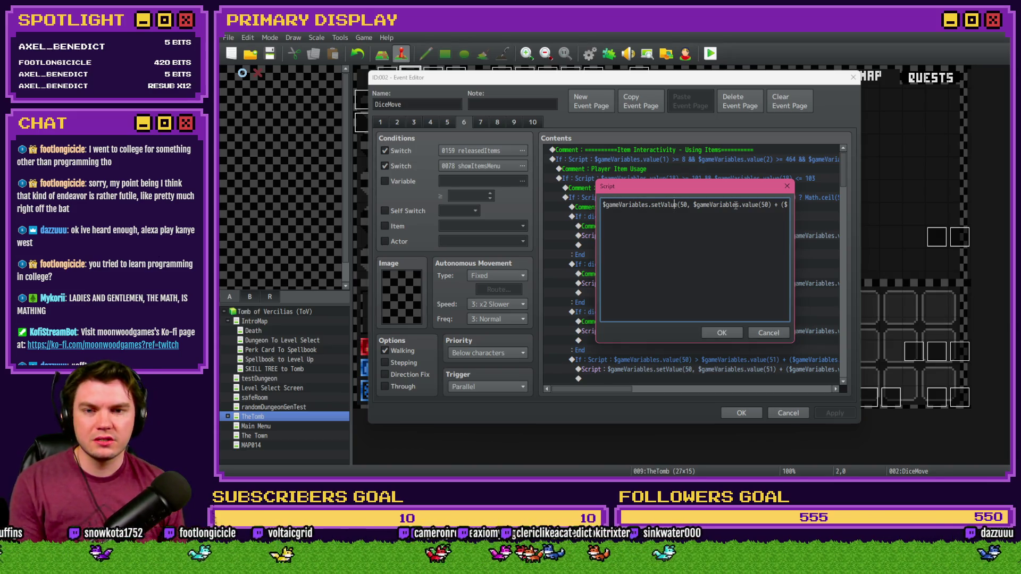
pyautogui.press('Right')
pyautogui.press('Right')
pyautogui.press('Right')
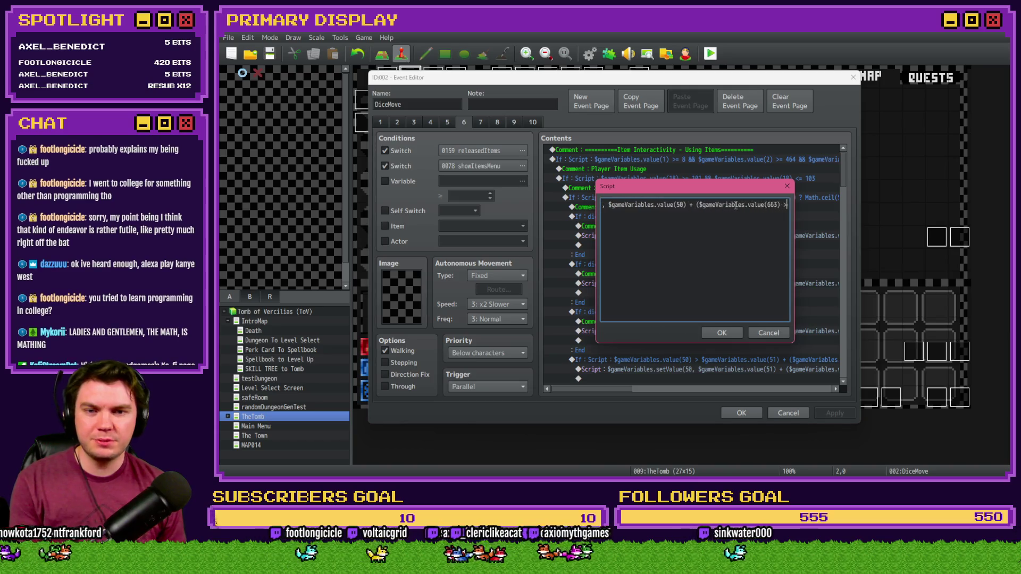
pyautogui.press('Right')
pyautogui.press('Right')
pyautogui.press('Right')
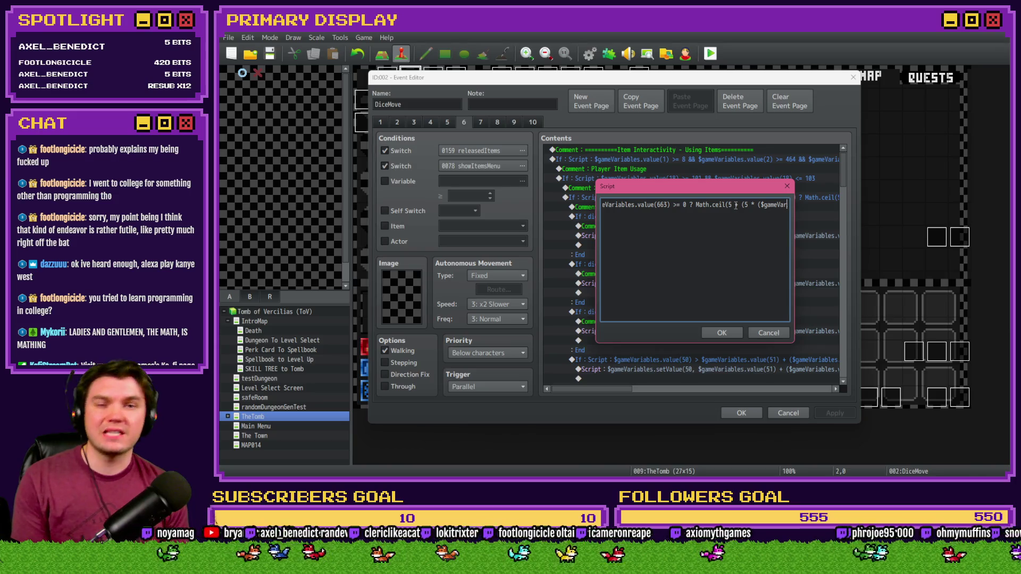
pyautogui.press('Right')
pyautogui.press('Right')
pyautogui.press('Right')
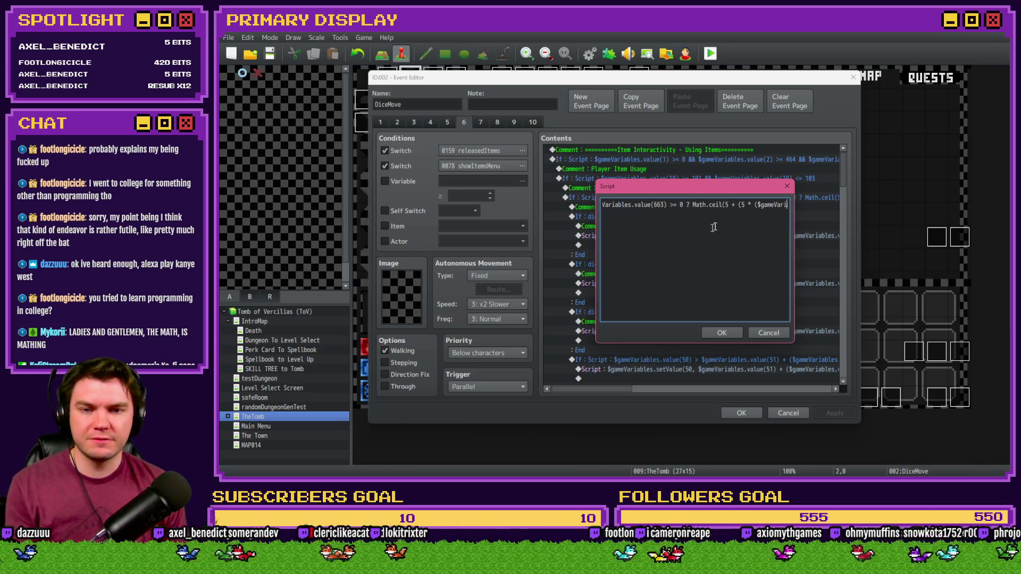
pyautogui.press('Right')
pyautogui.press('Right')
pyautogui.press('Right')
pyautogui.press('Right')
pyautogui.press('Right')
pyautogui.press('Right')
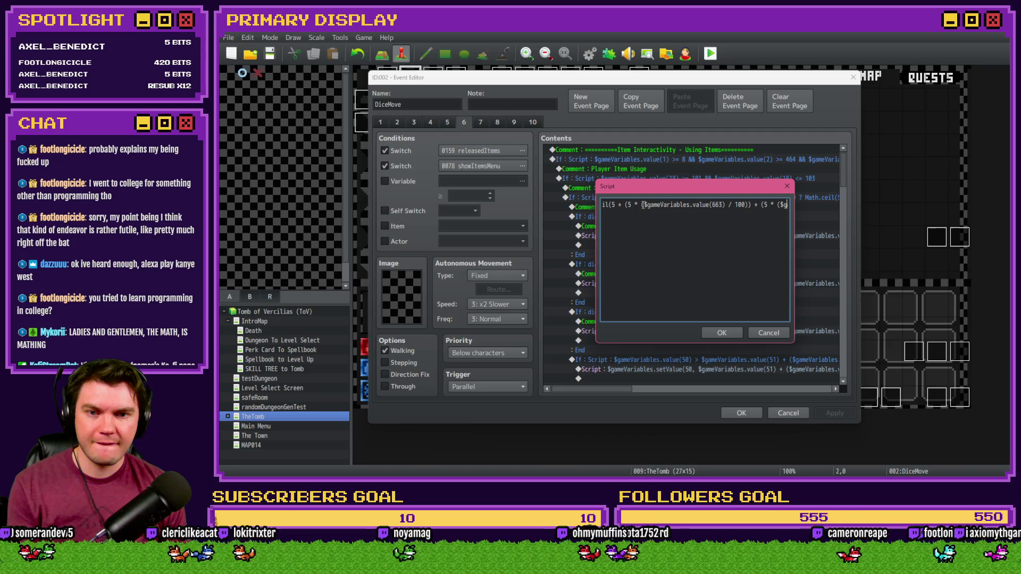
pyautogui.press('End')
pyautogui.click(658, 229)
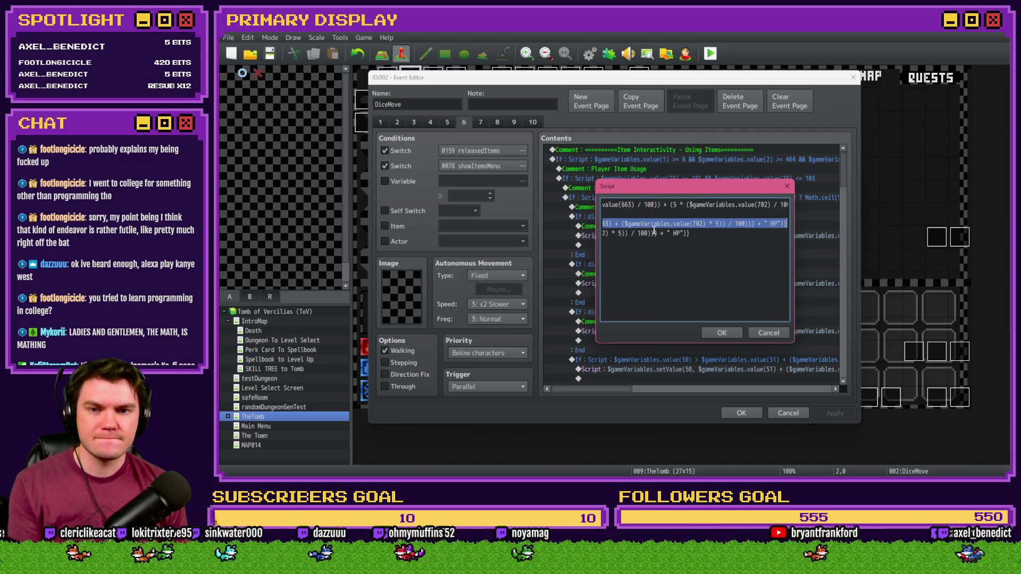
pyautogui.press('Home')
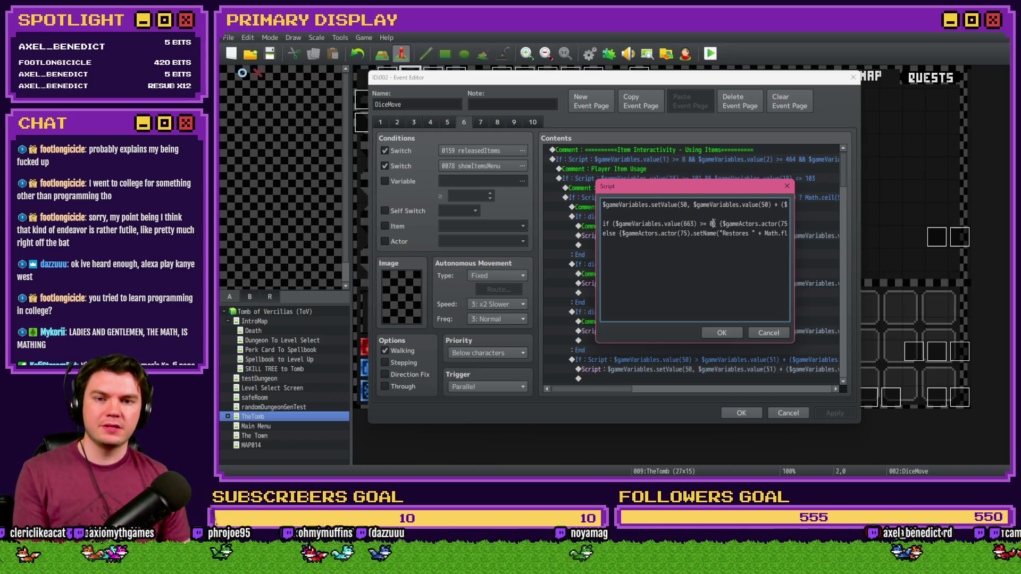
pyautogui.press('Right')
pyautogui.press('Right')
pyautogui.press('Right')
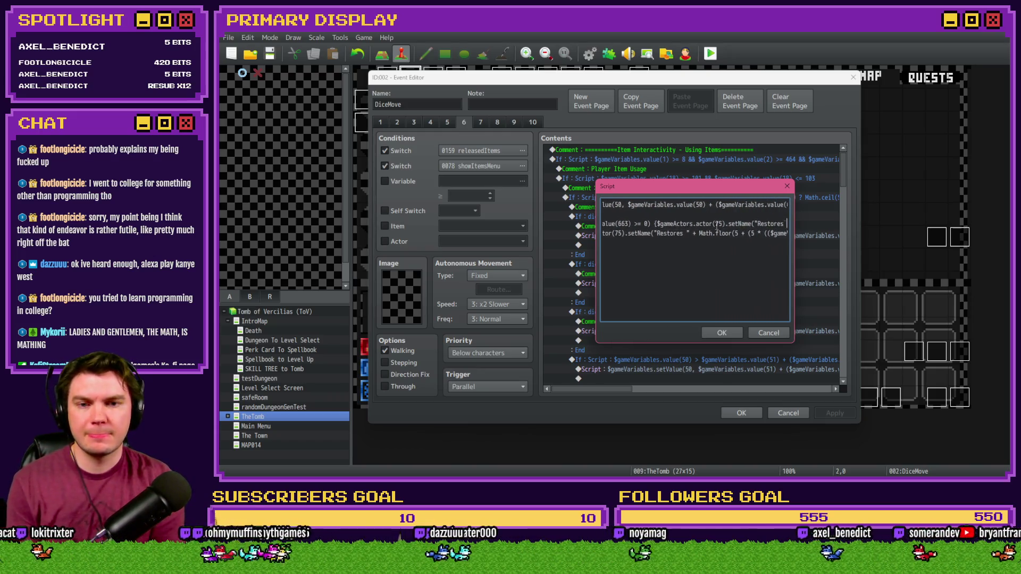
pyautogui.press('Right')
pyautogui.press('Right')
pyautogui.press('Right')
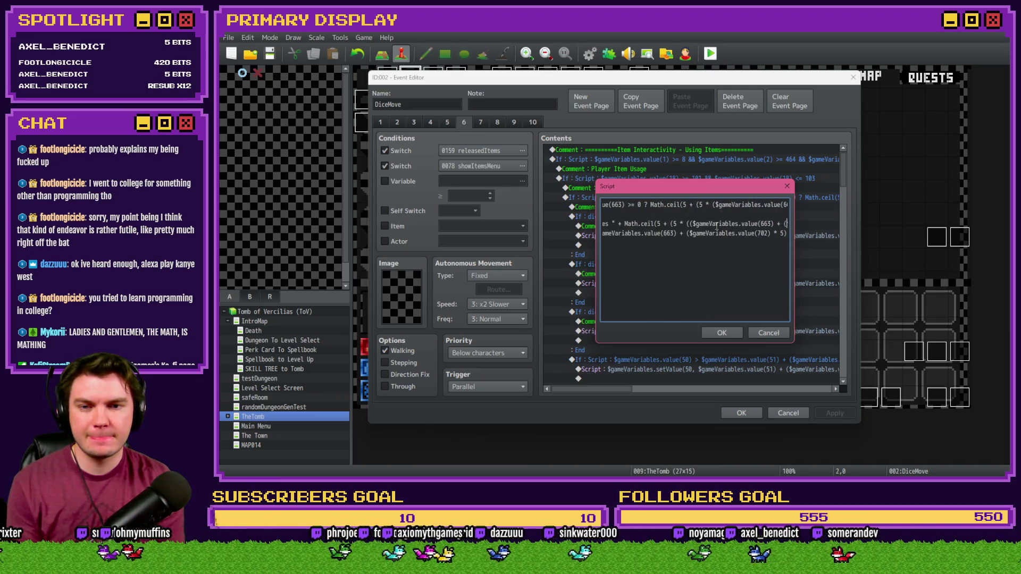
pyautogui.press('Right')
pyautogui.press('Right')
pyautogui.press('Right')
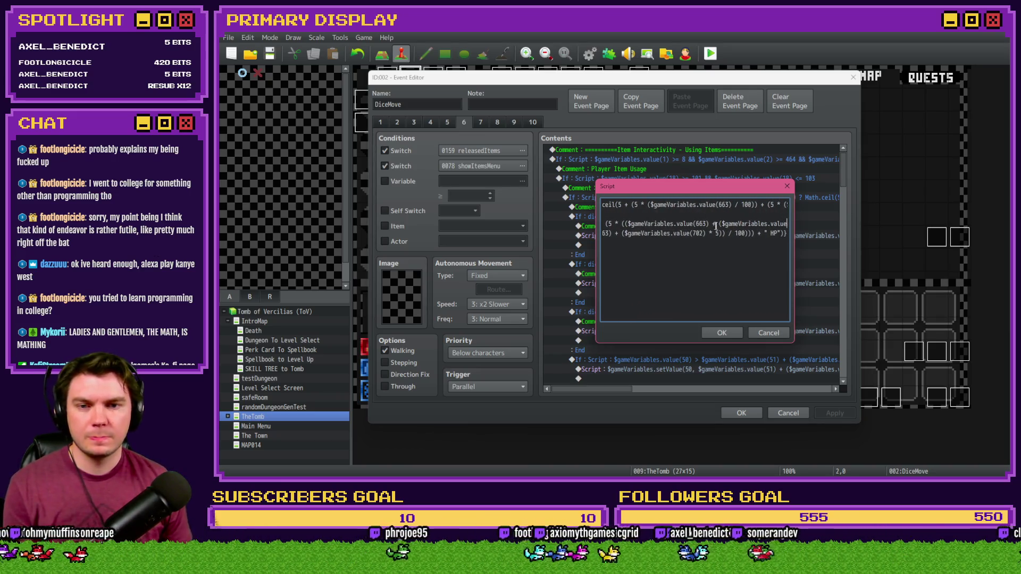
pyautogui.press('Right')
pyautogui.press('Right')
pyautogui.press('Right')
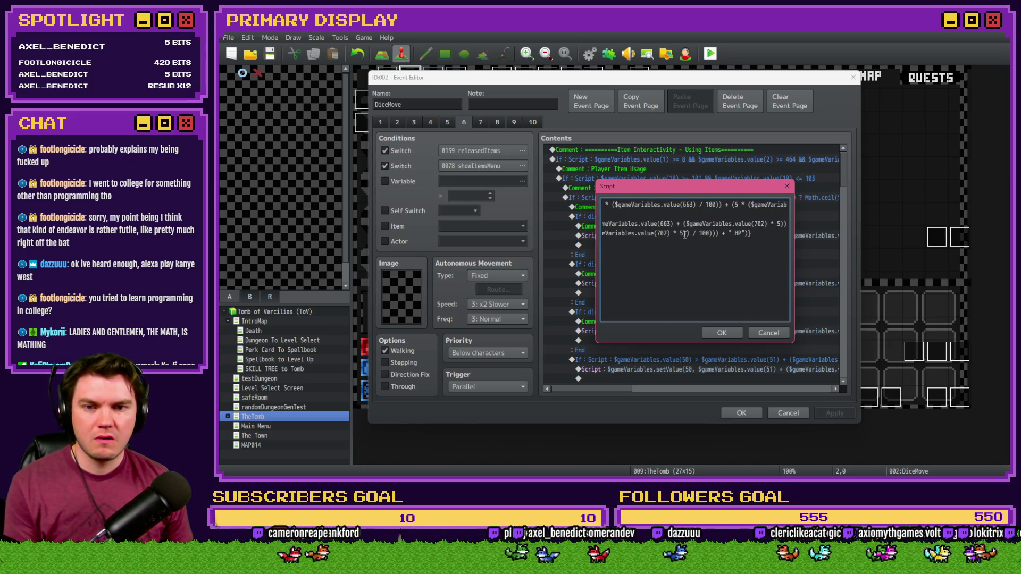
pyautogui.press('Left')
pyautogui.press('Left')
pyautogui.press('Left')
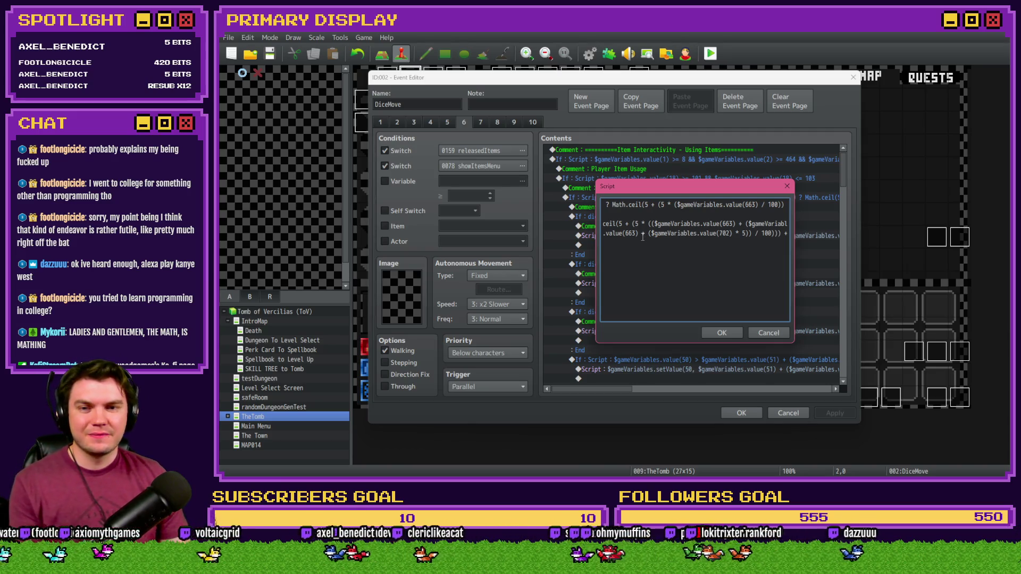
pyautogui.click(633, 224)
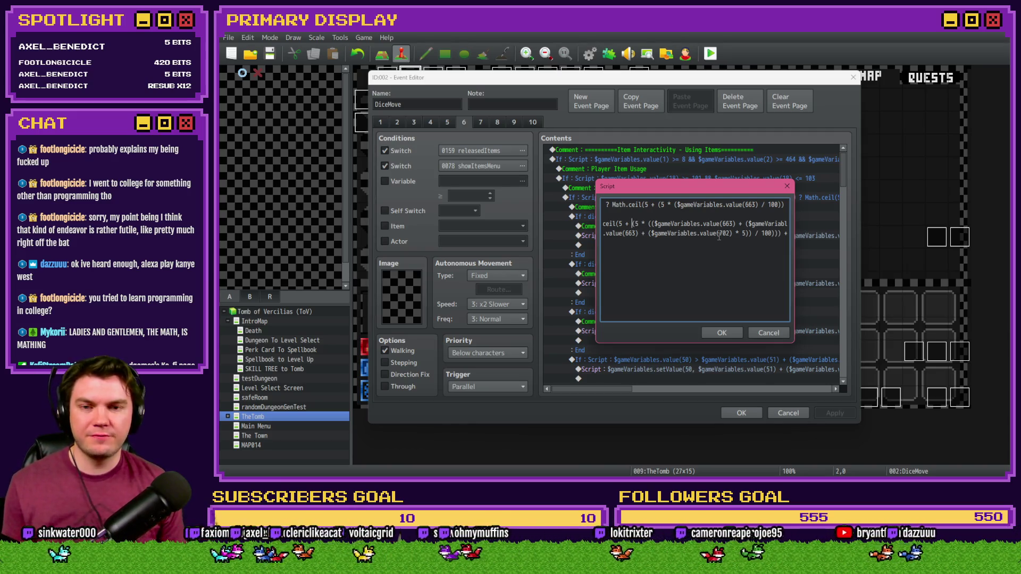
pyautogui.hotkey('shift', 'Right')
pyautogui.hotkey('shift', 'Right')
pyautogui.hotkey('shift', 'Right')
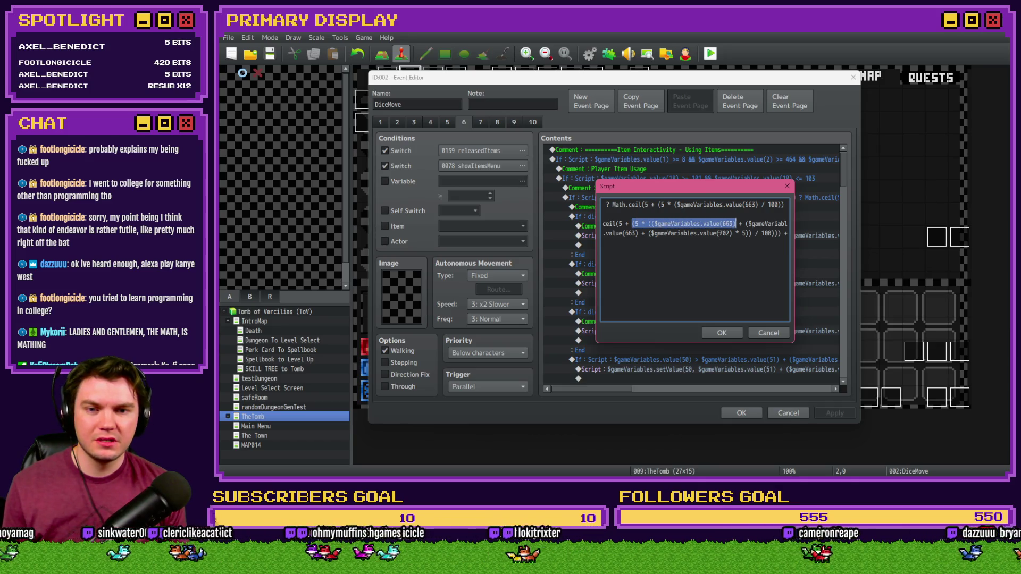
pyautogui.hotkey('shift', 'Right')
pyautogui.hotkey('shift', 'Right')
pyautogui.hotkey('shift', 'Right')
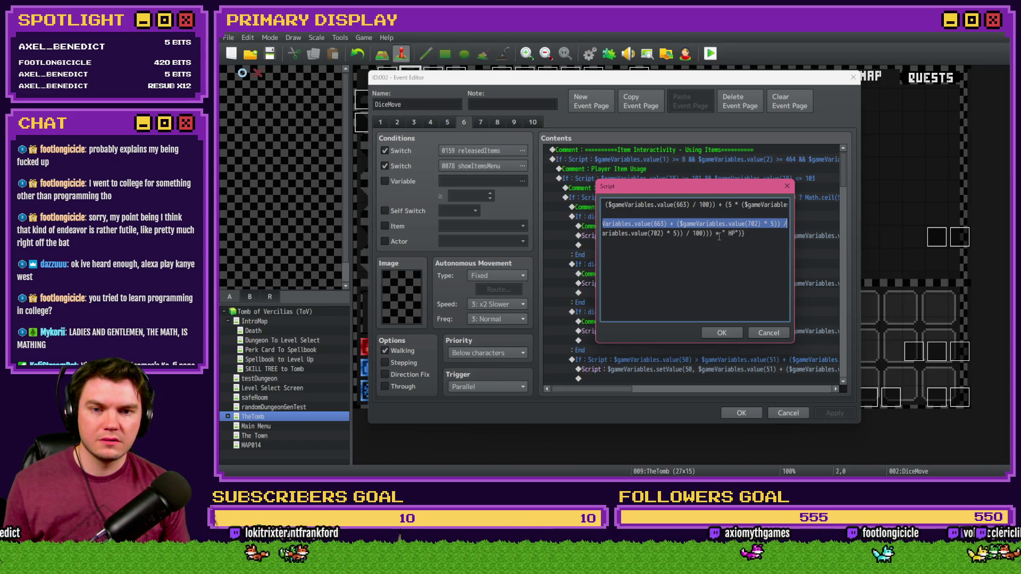
pyautogui.hotkey('shift', 'Right')
pyautogui.hotkey('shift', 'Right')
pyautogui.hotkey('shift', 'Right')
pyautogui.hotkey('shift', 'Right')
pyautogui.hotkey('shift', 'Right')
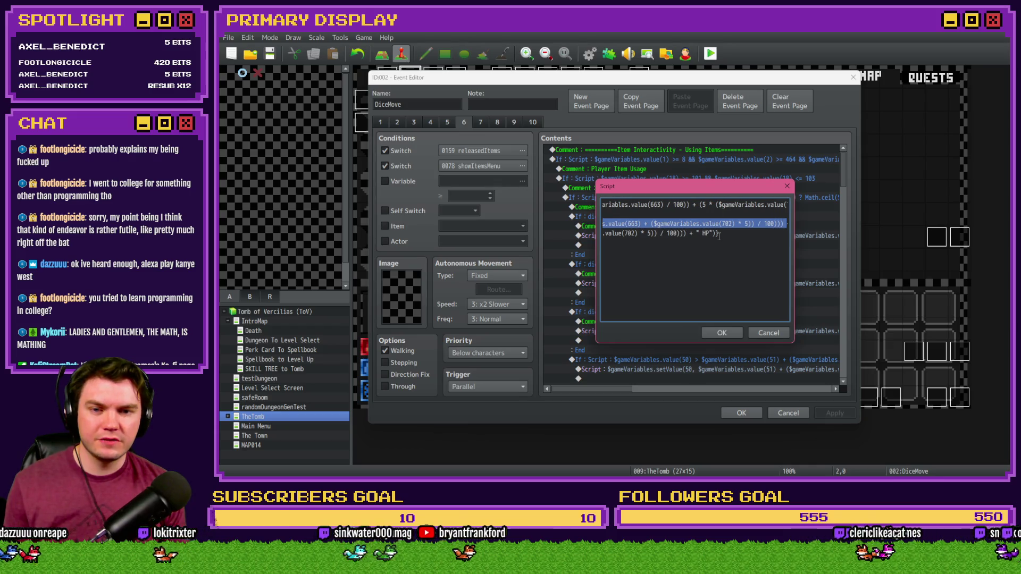
pyautogui.hotkey('shift', 'Right')
pyautogui.hotkey('shift', 'Right')
pyautogui.hotkey('shift', 'Right')
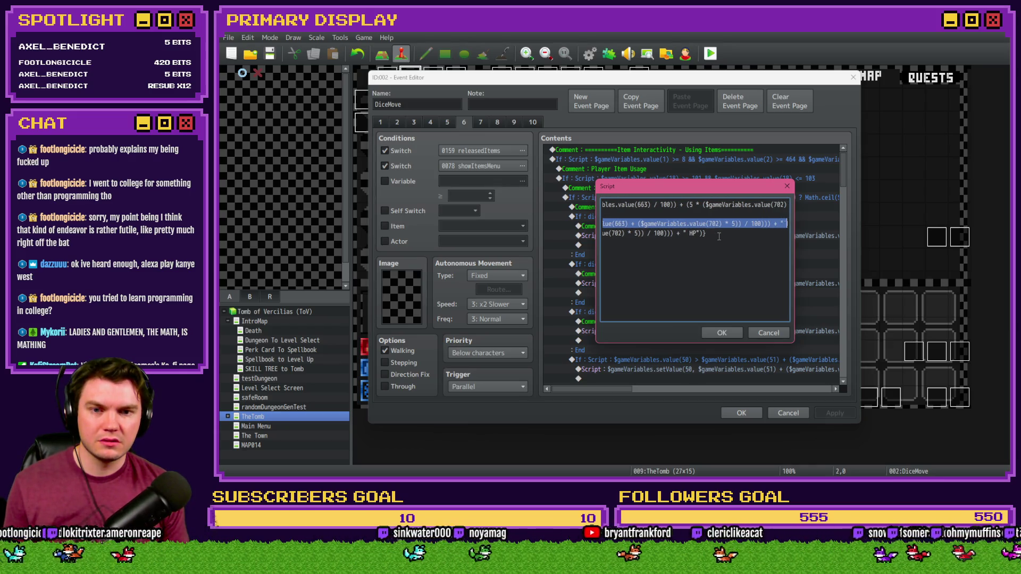
pyautogui.hotkey('shift', 'Right')
pyautogui.hotkey('shift', 'Left')
pyautogui.hotkey('shift', 'Left')
pyautogui.hotkey('shift', 'Left')
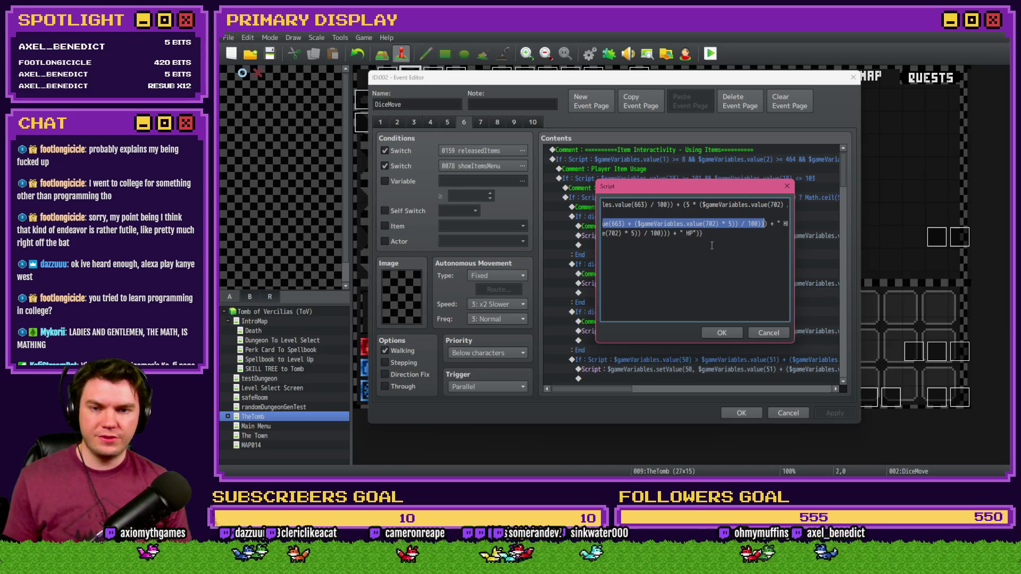
pyautogui.press('Home')
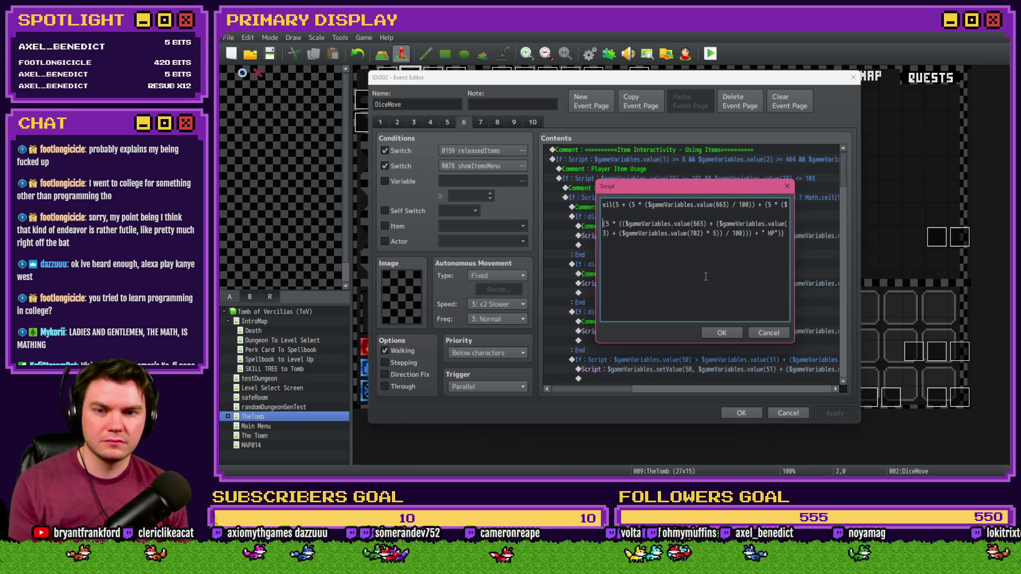
# Add a plus sign and select the bracketed variable 702 bonus term on line 2.
pyautogui.write('+')
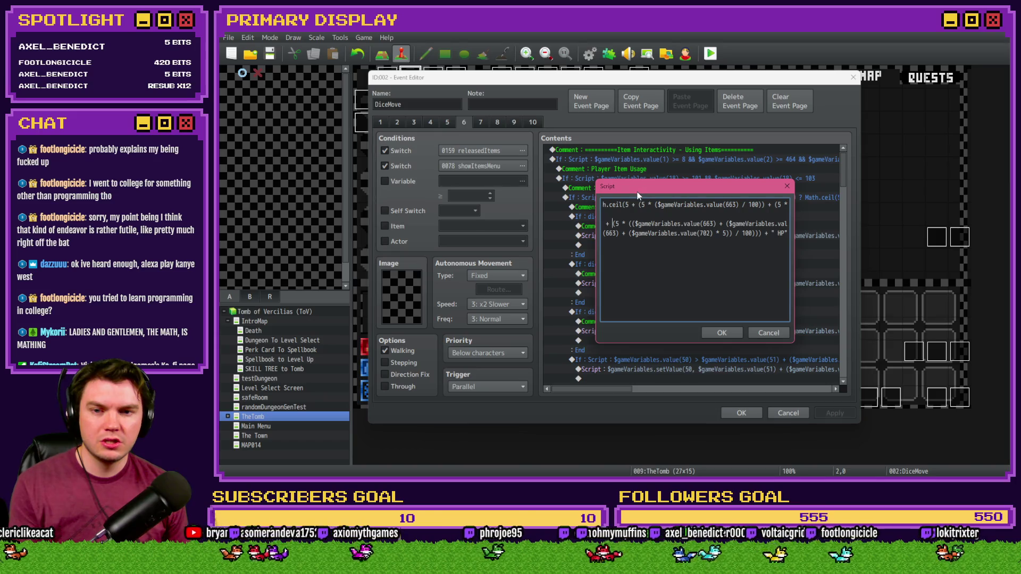
pyautogui.hotkey('shift', 'Right')
pyautogui.hotkey('shift', 'Right')
pyautogui.hotkey('shift', 'Right')
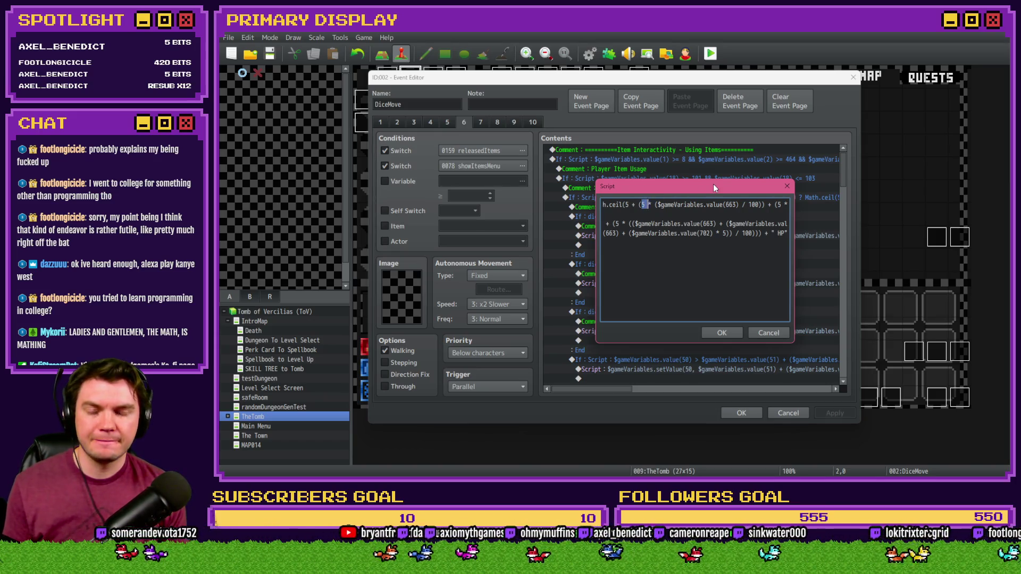
pyautogui.hotkey('shift', 'Right')
pyautogui.hotkey('shift', 'Right')
pyautogui.hotkey('shift', 'Right')
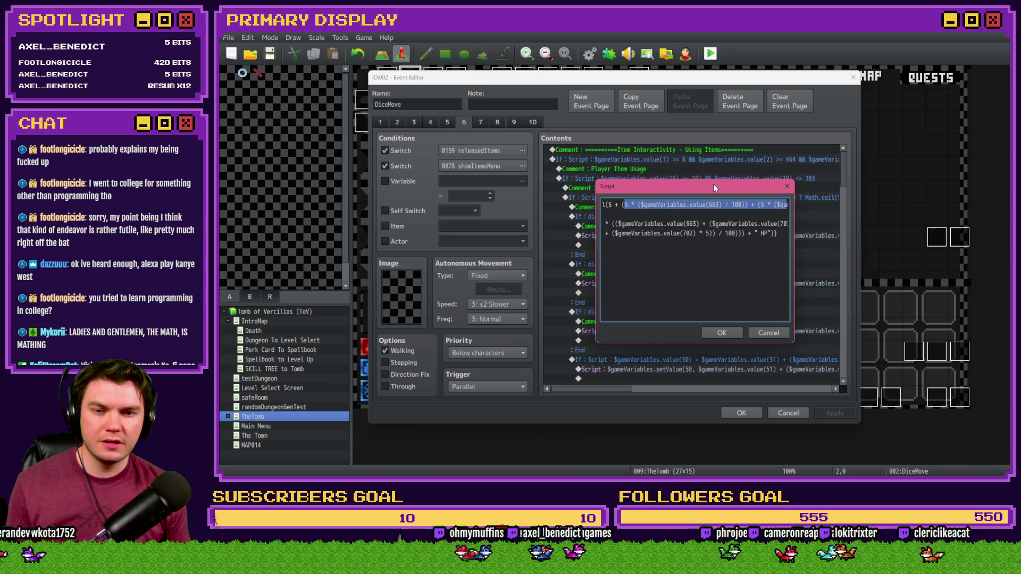
pyautogui.hotkey('shift', 'Right')
pyautogui.hotkey('shift', 'Right')
pyautogui.hotkey('shift', 'Right')
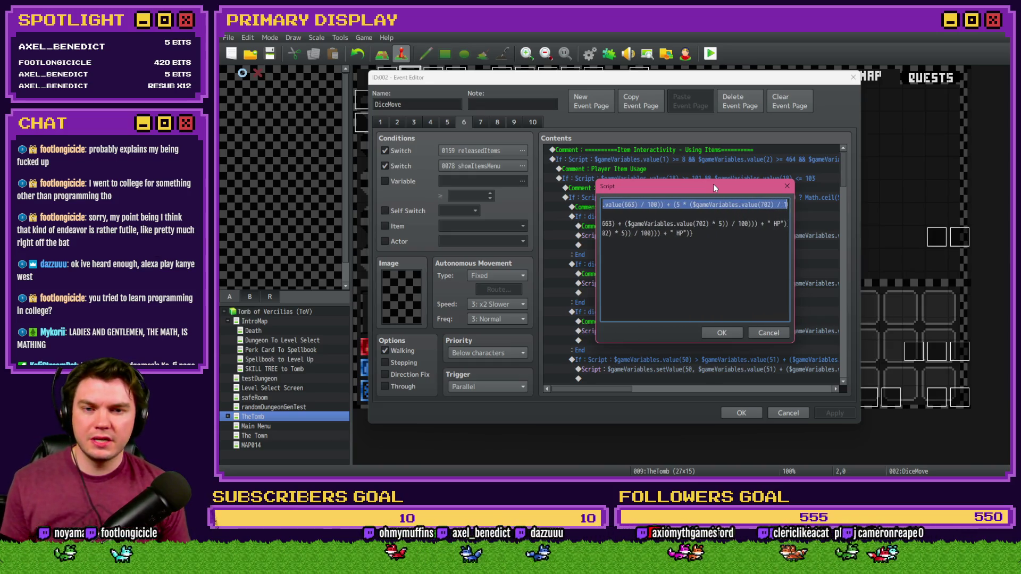
pyautogui.hotkey('shift', 'Right')
pyautogui.hotkey('shift', 'Right')
pyautogui.hotkey('shift', 'Right')
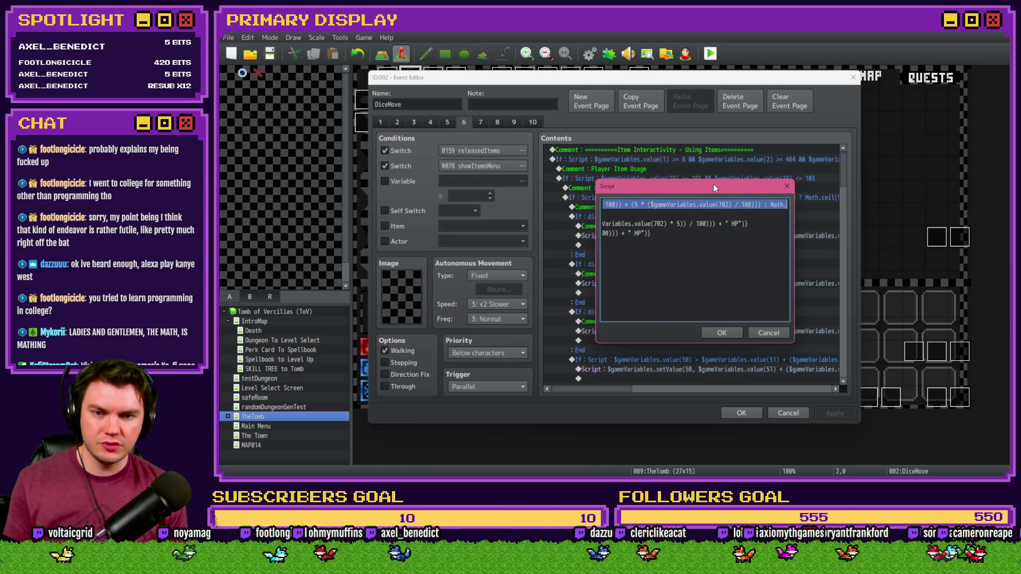
pyautogui.hotkey('shift', 'Left')
pyautogui.hotkey('shift', 'Left')
pyautogui.hotkey('shift', 'Left')
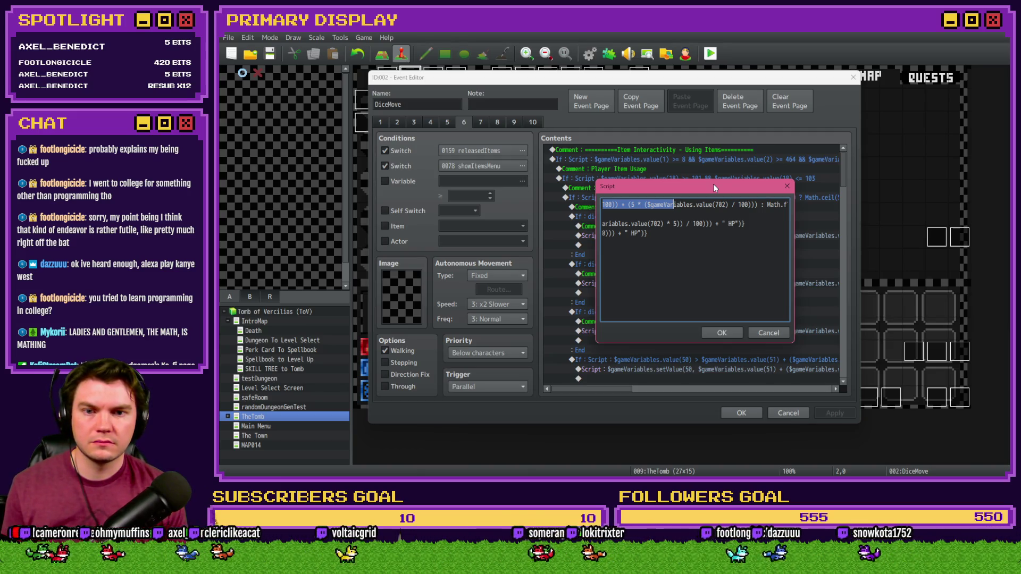
pyautogui.click(713, 225)
pyautogui.hotkey('shift', 'Left')
pyautogui.hotkey('shift', 'Left')
pyautogui.hotkey('shift', 'Left')
pyautogui.hotkey('ctrl', 'c')
pyautogui.hotkey('shift', 'Left')
pyautogui.hotkey('shift', 'Left')
pyautogui.hotkey('shift', 'Left')
pyautogui.hotkey('shift', 'Left')
pyautogui.hotkey('shift', 'Right')
pyautogui.hotkey('shift', 'Right')
pyautogui.hotkey('shift', 'Right')
pyautogui.hotkey('shift', 'Right')
pyautogui.hotkey('shift', 'Right')
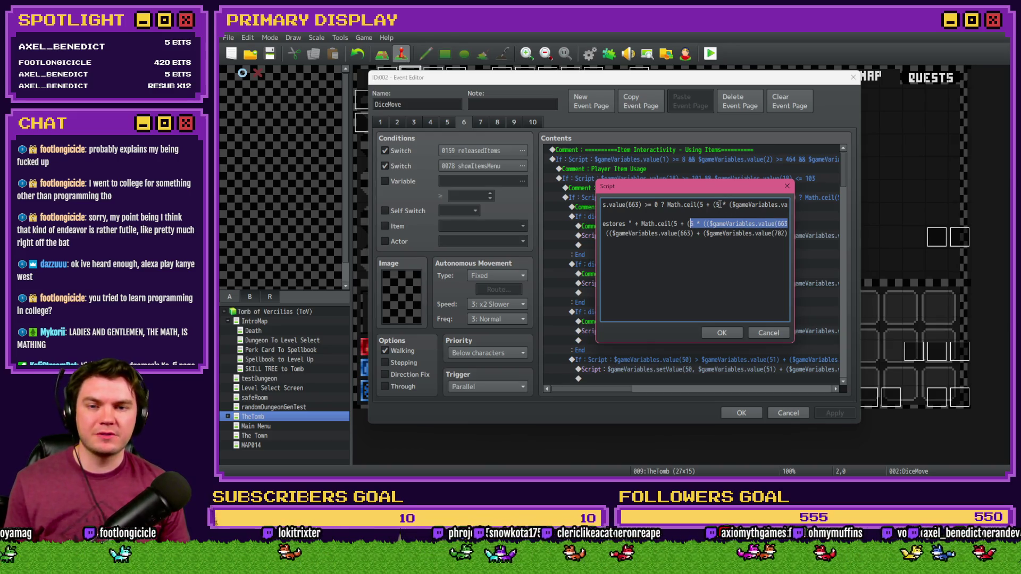
# Replace line 1's old percentage term with the combined variable 663 and 702 bonus.
pyautogui.moveTo(716, 205)
pyautogui.mouseDown()
pyautogui.moveTo(794, 206)
pyautogui.moveTo(751, 208)
pyautogui.mouseUp()
pyautogui.hotkey('ctrl', 'v')
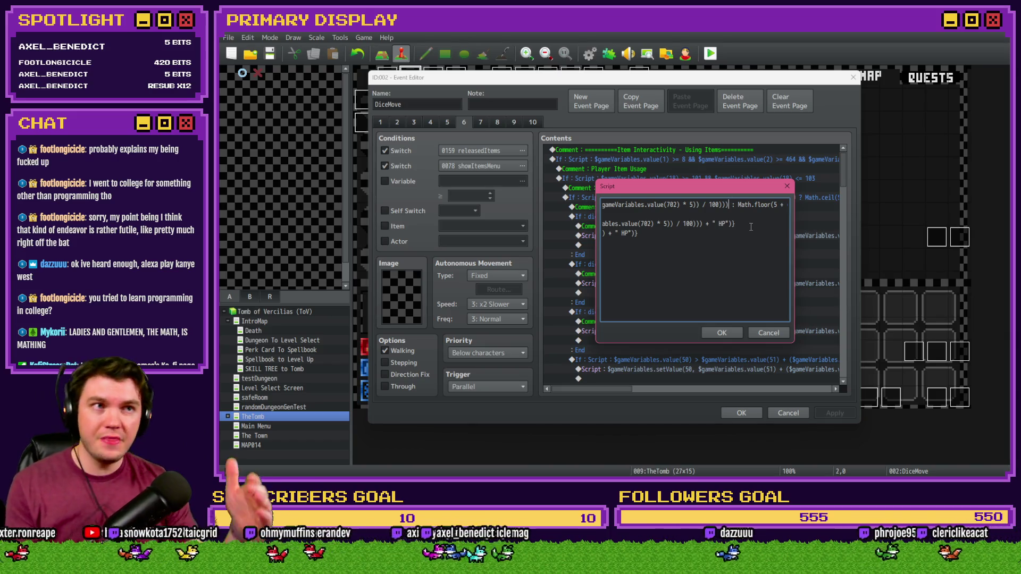
pyautogui.moveTo(628, 234); pyautogui.dragTo(602, 234)
pyautogui.click(718, 207)
pyautogui.click(771, 206)
pyautogui.press('BackSpace')
pyautogui.press('BackSpace')
pyautogui.press('BackSpace')
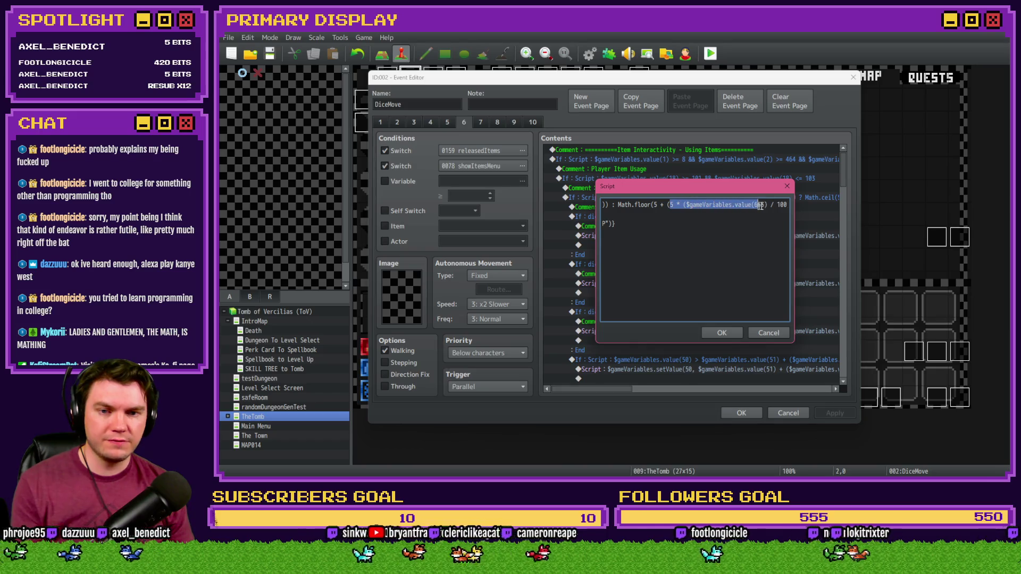
pyautogui.moveTo(789, 205); pyautogui.dragTo(768, 205)
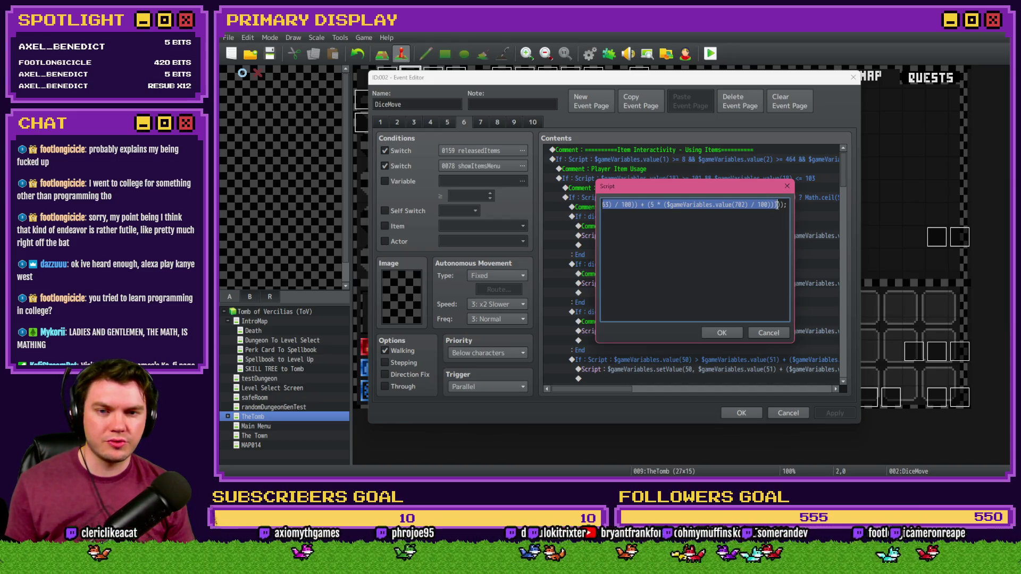
pyautogui.hotkey('ctrl', 'v')
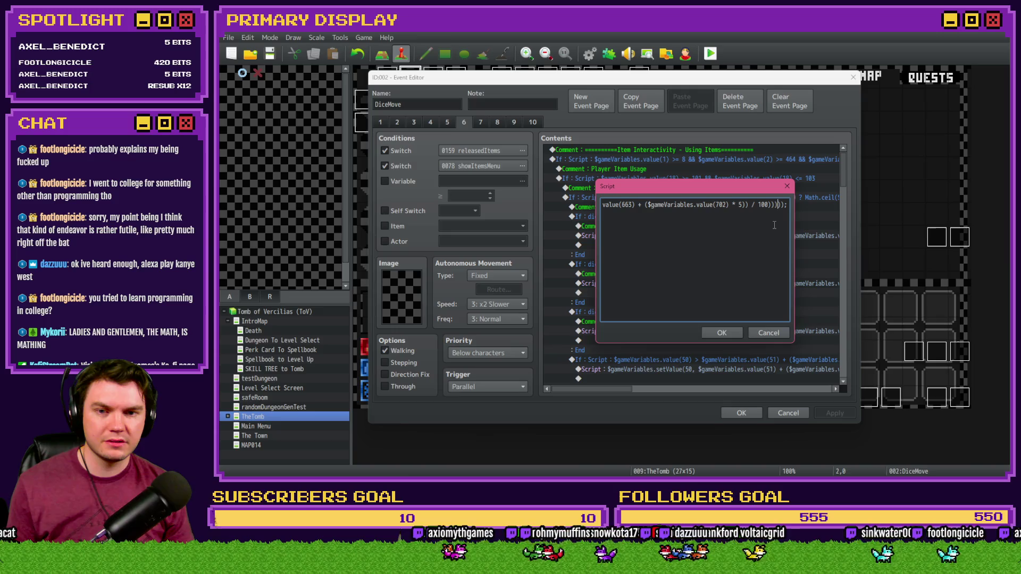
# Delete leftover lines 2 and 3, confirm the script and event editor, and start a playtest.
pyautogui.click(702, 259)
pyautogui.moveTo(701, 250); pyautogui.dragTo(543, 227)
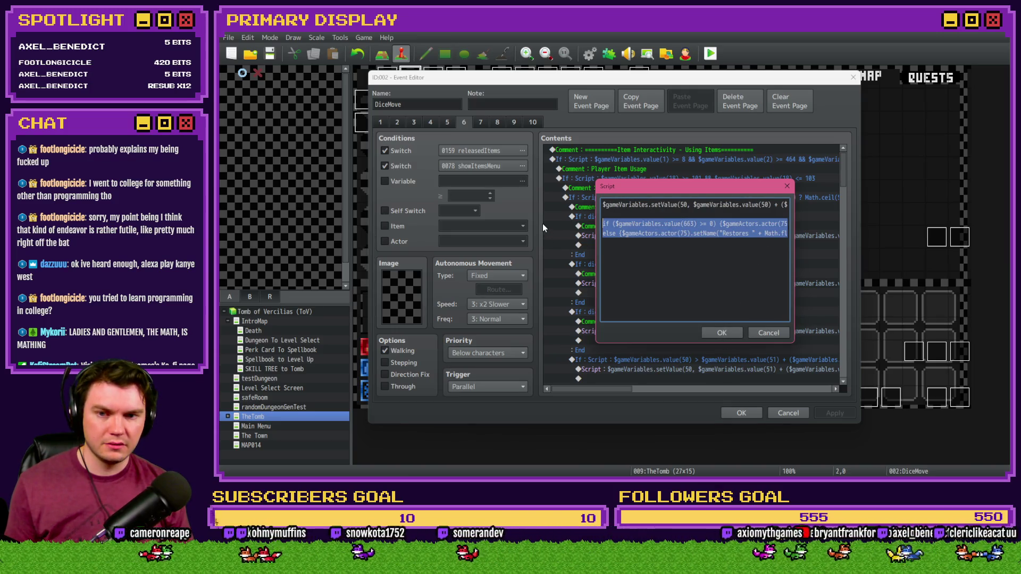
pyautogui.press('BackSpace')
pyautogui.press('BackSpace')
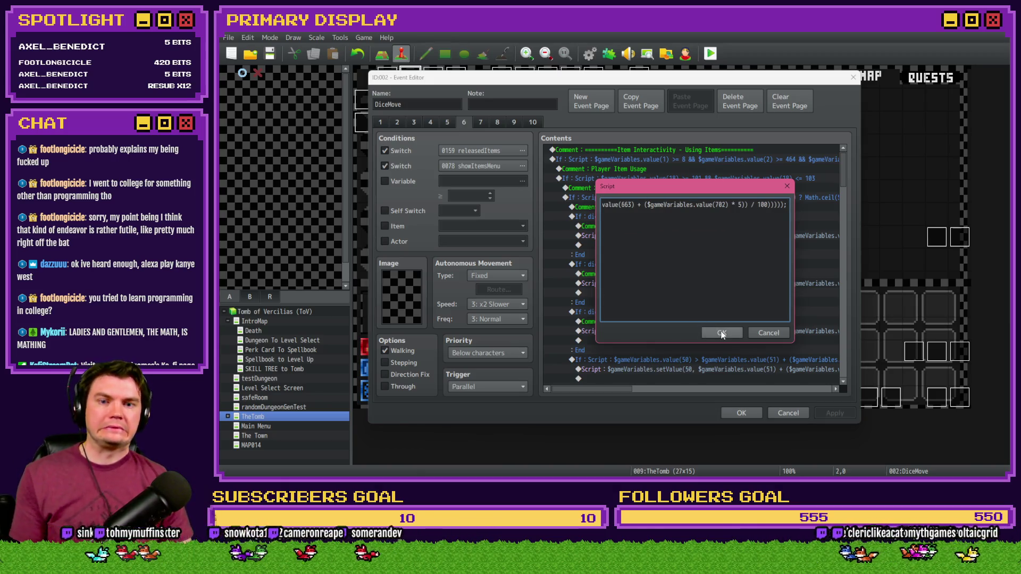
pyautogui.click(722, 333)
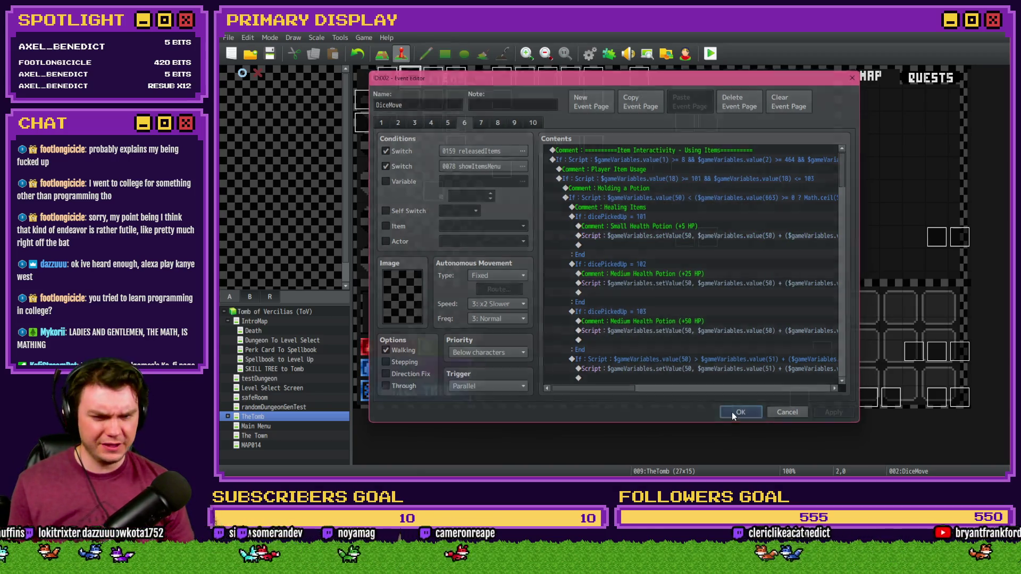
pyautogui.click(730, 415)
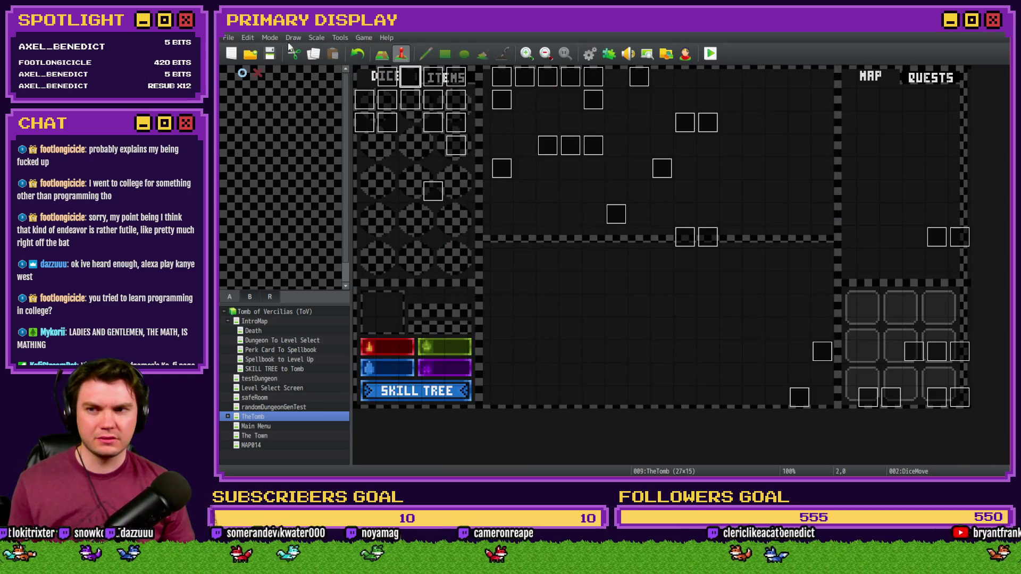
pyautogui.click(712, 55)
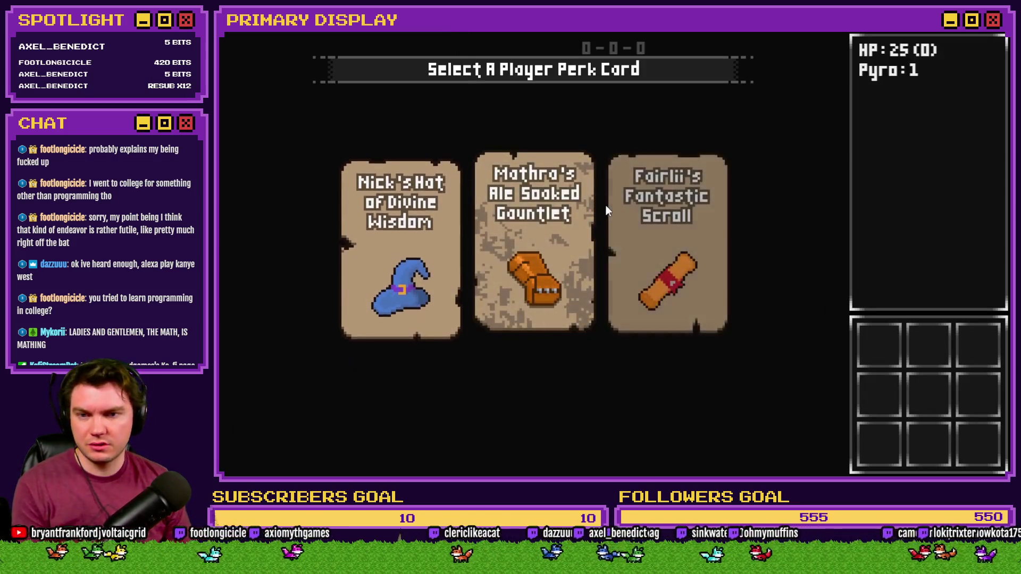
# Restart the run choosing Spiked Pauldron instead of Fairlii's Fantastic Scroll, and view the inventory.
pyautogui.click(639, 196)
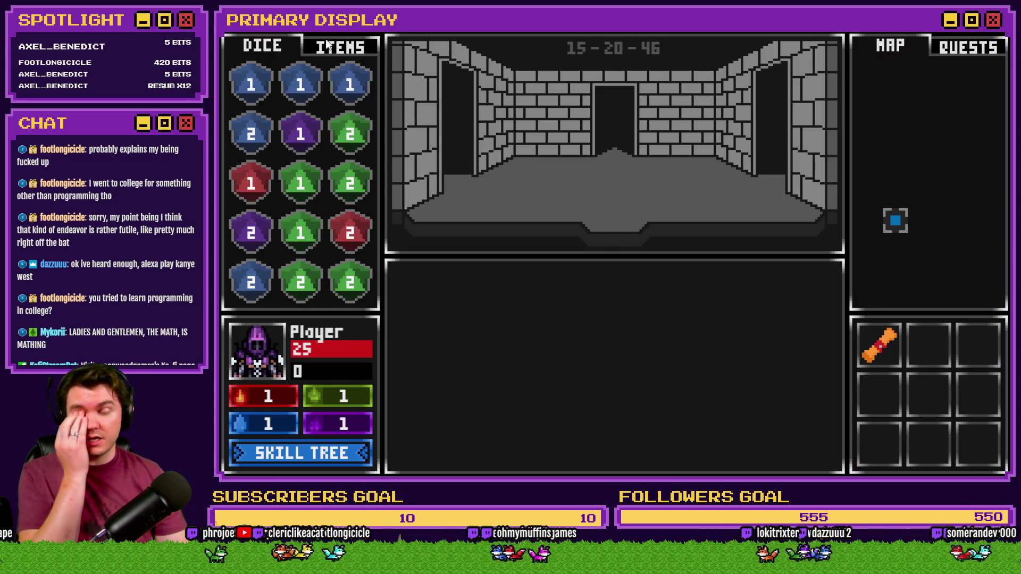
pyautogui.click(328, 45)
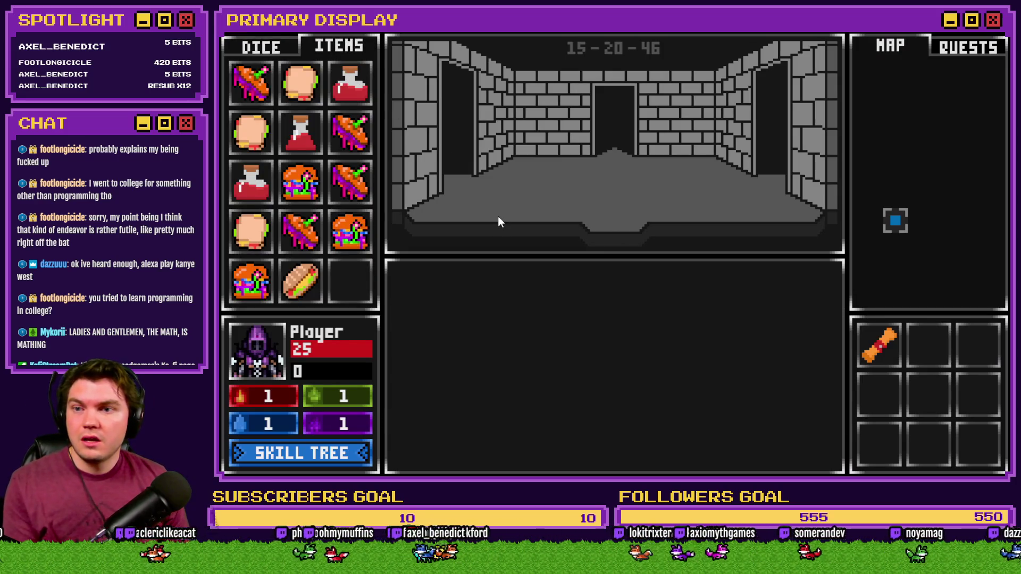
pyautogui.press('r')
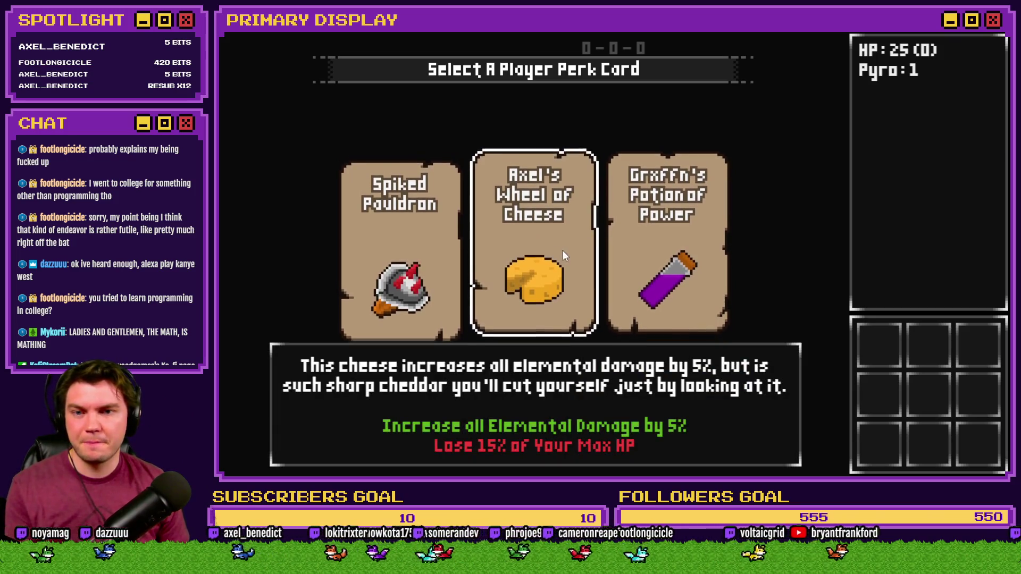
pyautogui.click(416, 252)
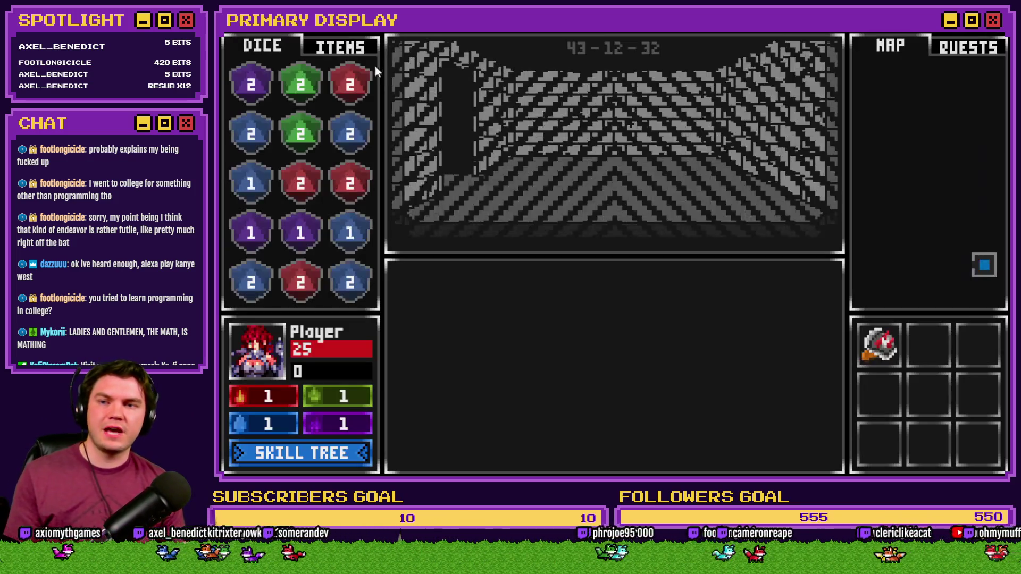
pyautogui.click(339, 46)
pyautogui.moveTo(318, 119)
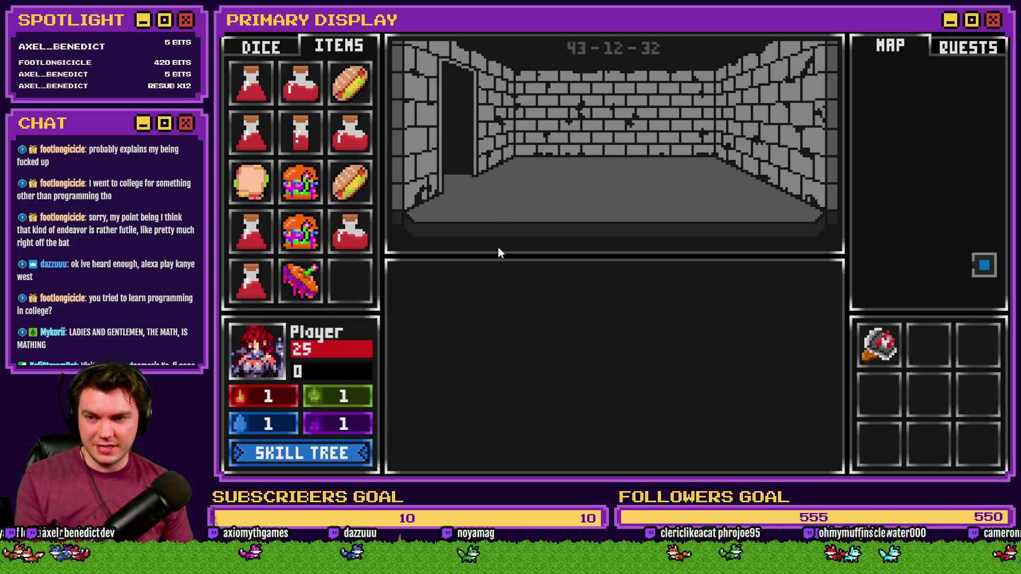
# Lower the playerHP debug variable to 15, then drink a Small Potion of Healing to reach 20 HP.
pyautogui.press('F1')
pyautogui.scroll(-3, 299, 425)
pyautogui.click(299, 367)
pyautogui.press('Down')
pyautogui.press('Down')
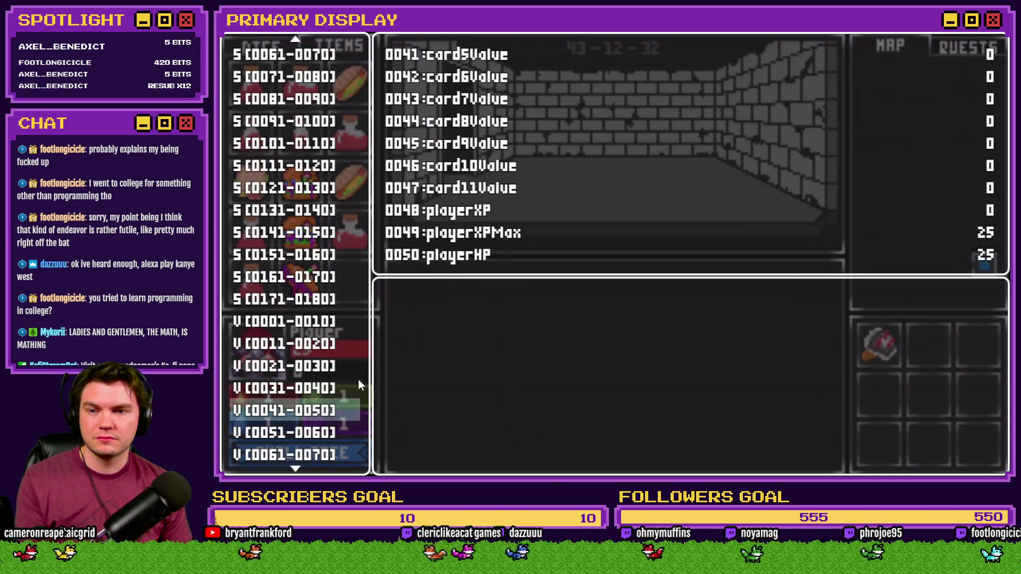
pyautogui.press('Right')
pyautogui.press('Up')
pyautogui.press('Left')
pyautogui.press('Left')
pyautogui.press('Left')
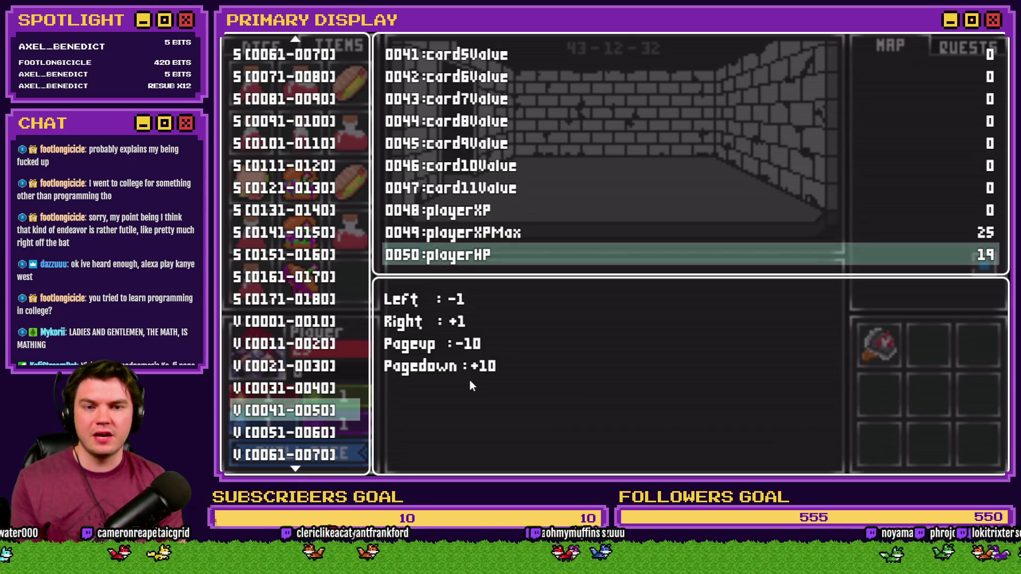
pyautogui.press('Escape')
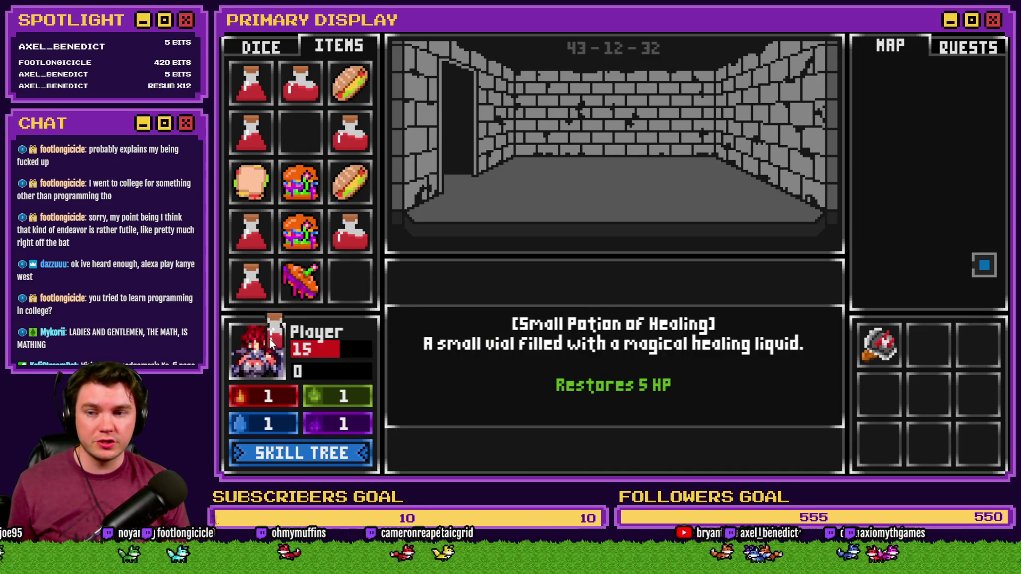
pyautogui.click(301, 136)
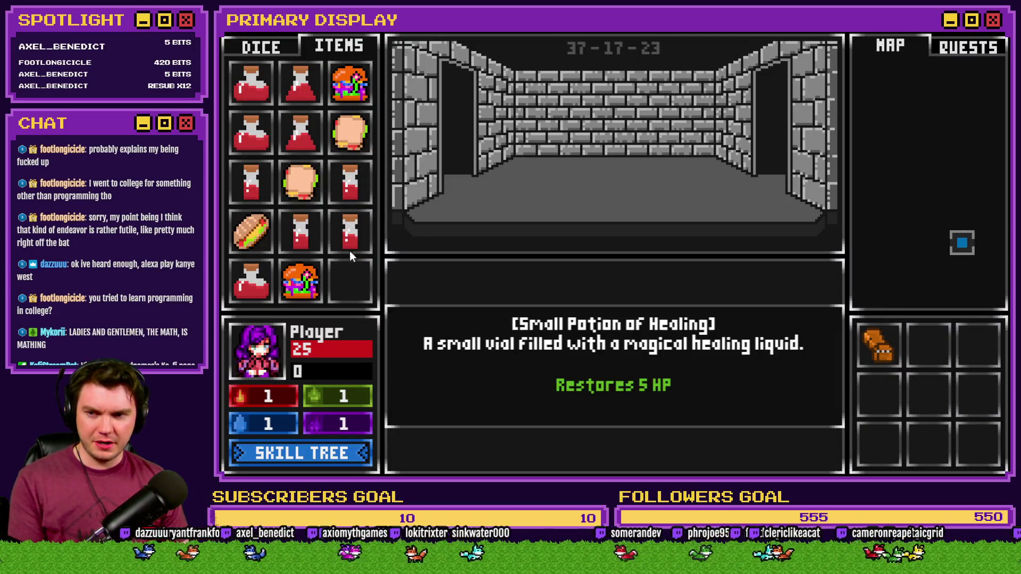
# Upgrade Second Wind by one level in the skill tree.
pyautogui.click(353, 452)
pyautogui.click(322, 284)
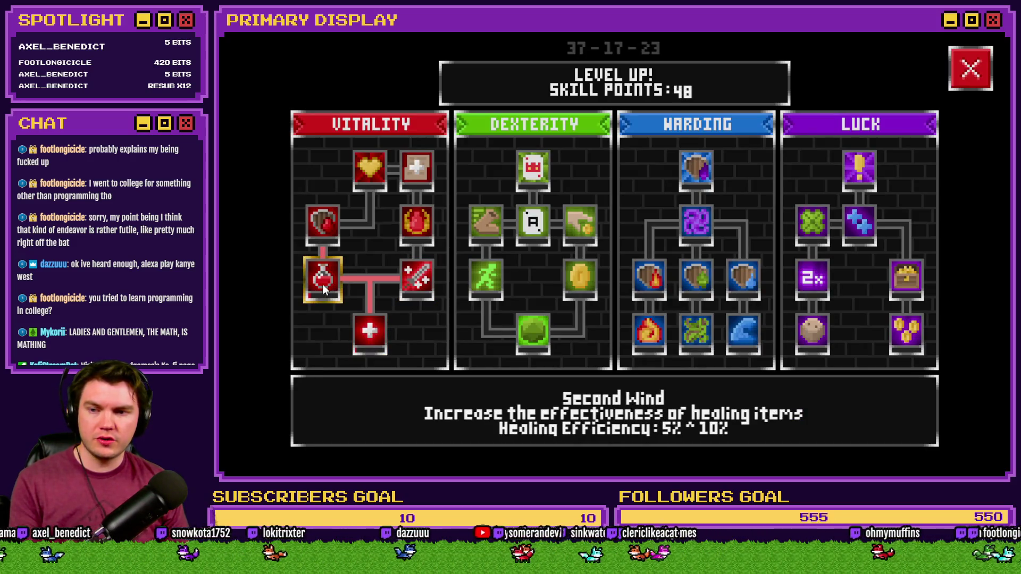
pyautogui.click(958, 69)
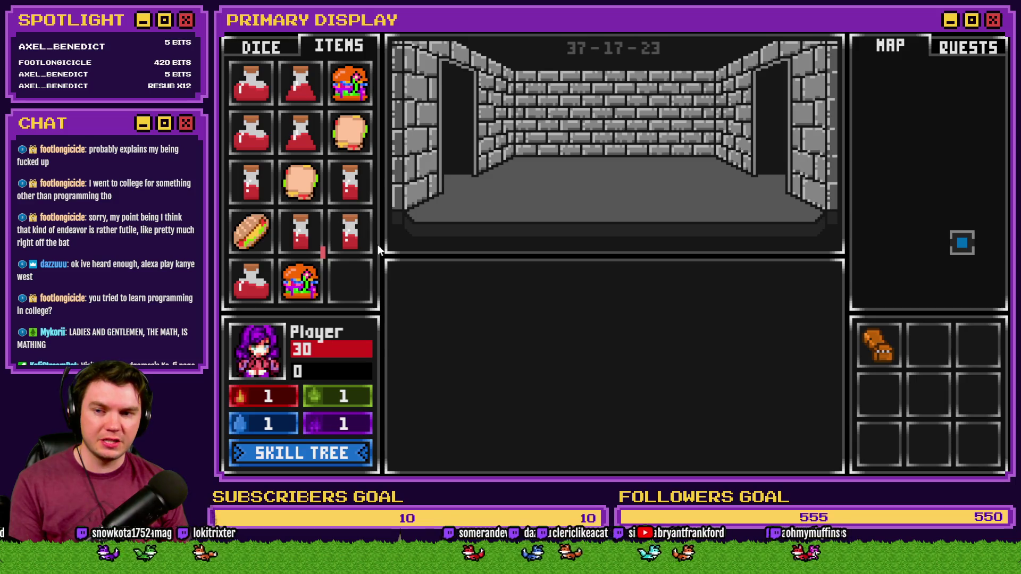
# Lower playerHP from 30 to 10 in the debug screen and drag a healing potion onto the player.
pyautogui.press('F9')
pyautogui.press('Down')
pyautogui.press('Down')
pyautogui.press('Down')
pyautogui.press('Return')
pyautogui.press('Up')
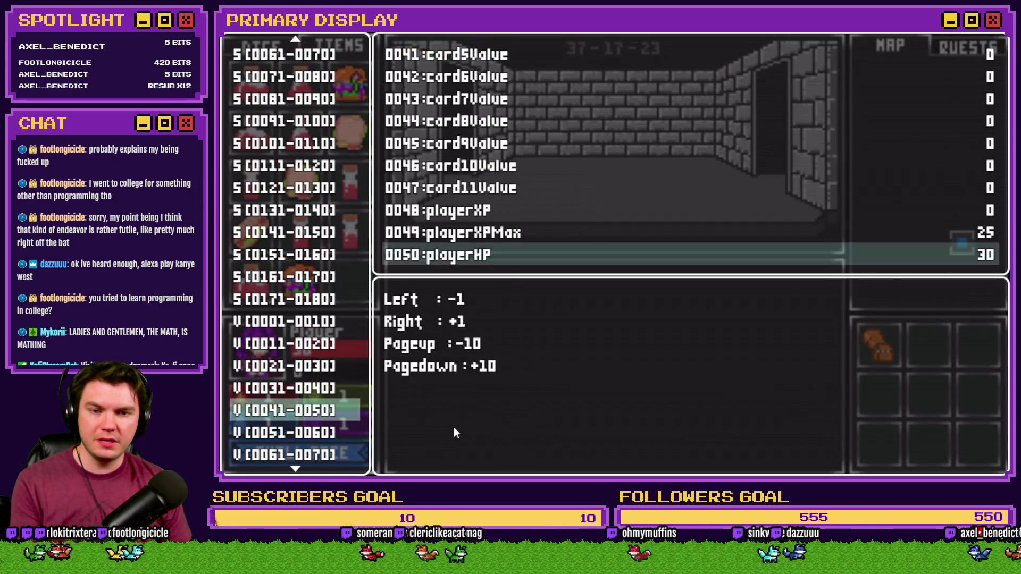
pyautogui.press('pageup')
pyautogui.press('pageup')
pyautogui.press('Escape')
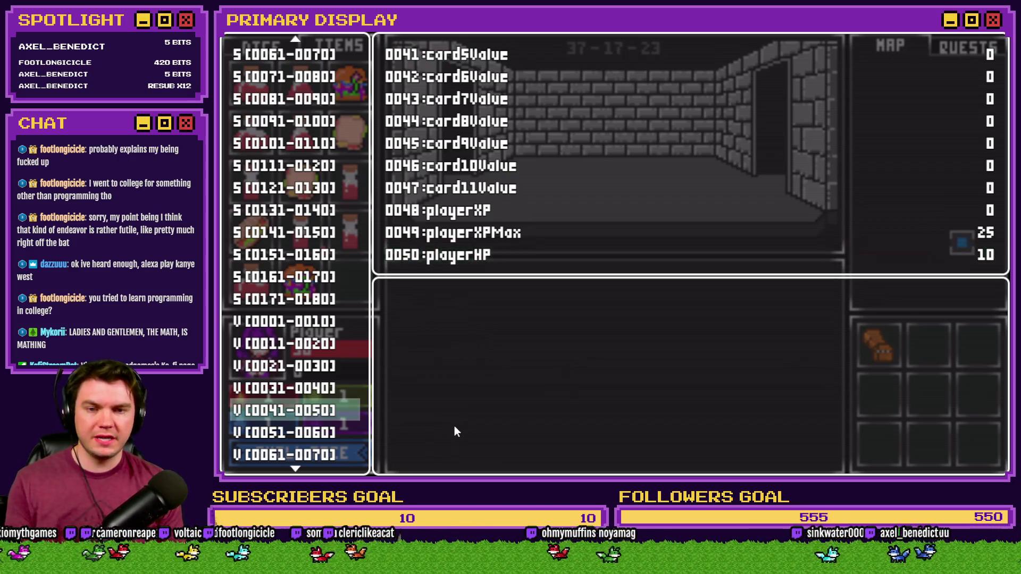
pyautogui.press('Escape')
pyautogui.moveTo(362, 241)
pyautogui.moveTo(356, 242); pyautogui.dragTo(255, 370)
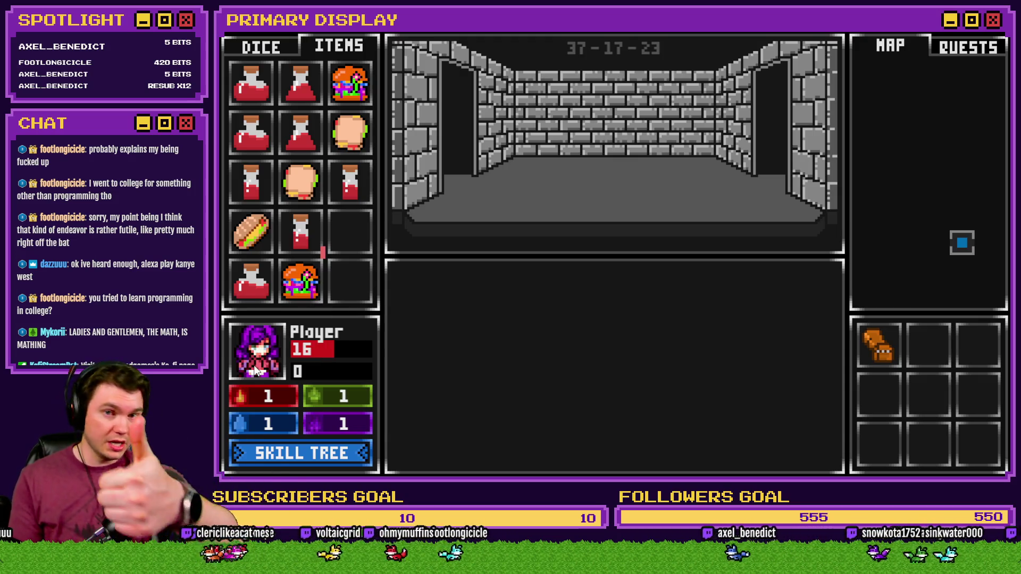
# Put three more levels into Second Wind.
pyautogui.click(321, 453)
pyautogui.click(323, 283)
pyautogui.click(323, 282)
pyautogui.click(323, 283)
pyautogui.click(971, 82)
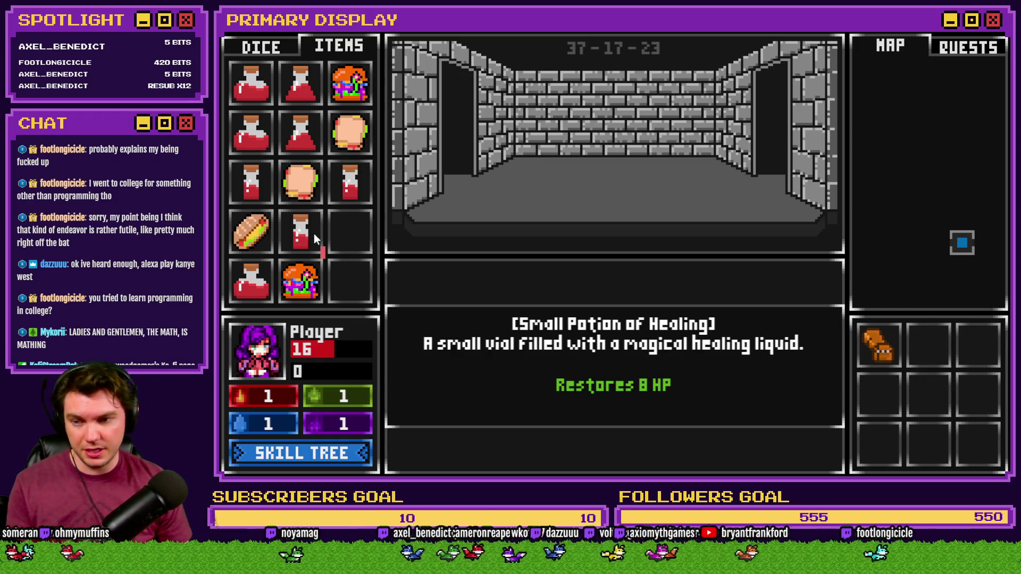
# Lower HP to about 10, test a potion's 8-HP heal, and restart the game with F5.
pyautogui.press('F1')
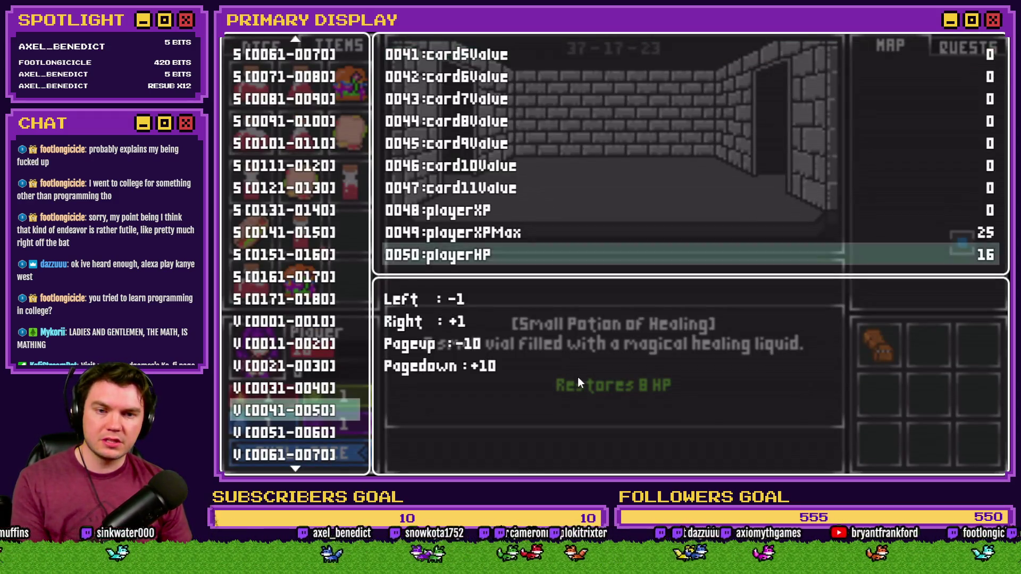
pyautogui.press('Down')
pyautogui.press('Left')
pyautogui.press('Left')
pyautogui.press('Left')
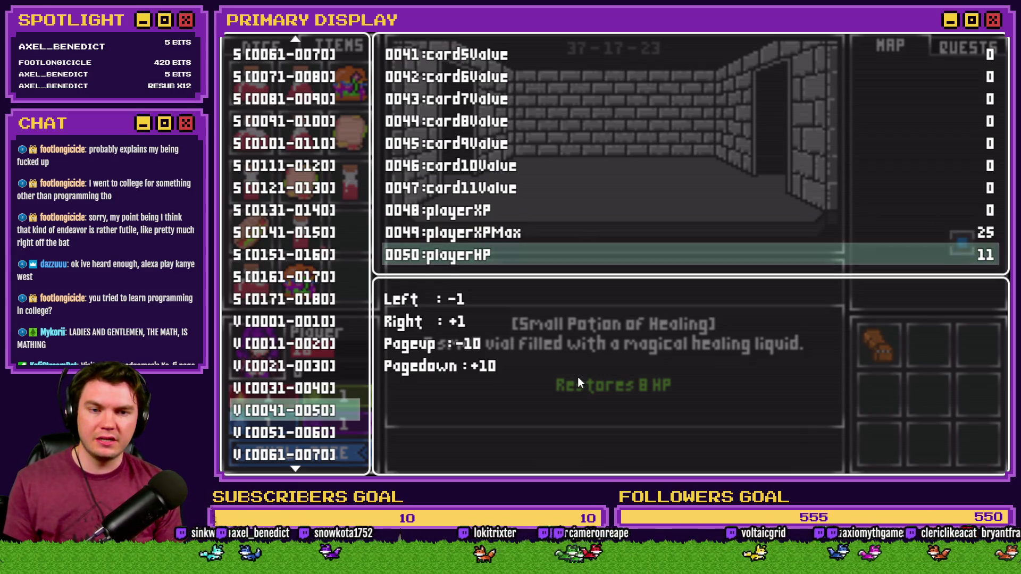
pyautogui.press('Escape')
pyautogui.press('F1')
pyautogui.moveTo(305, 229); pyautogui.dragTo(267, 351)
pyautogui.press('F5')
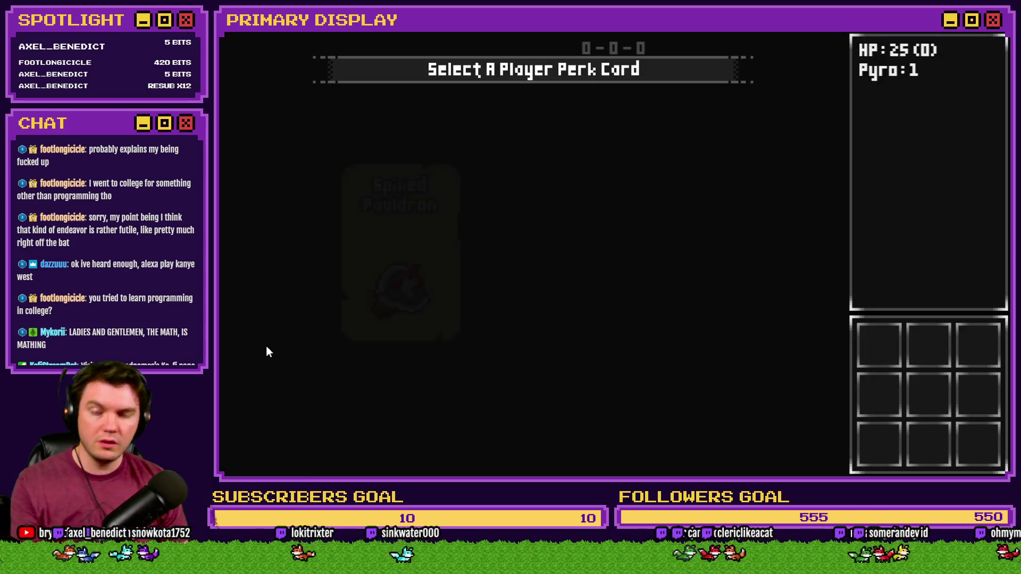
# Start a fresh run with Fairlii's Fantastic Scroll perk card and show the item inventory.
pyautogui.press('F5')
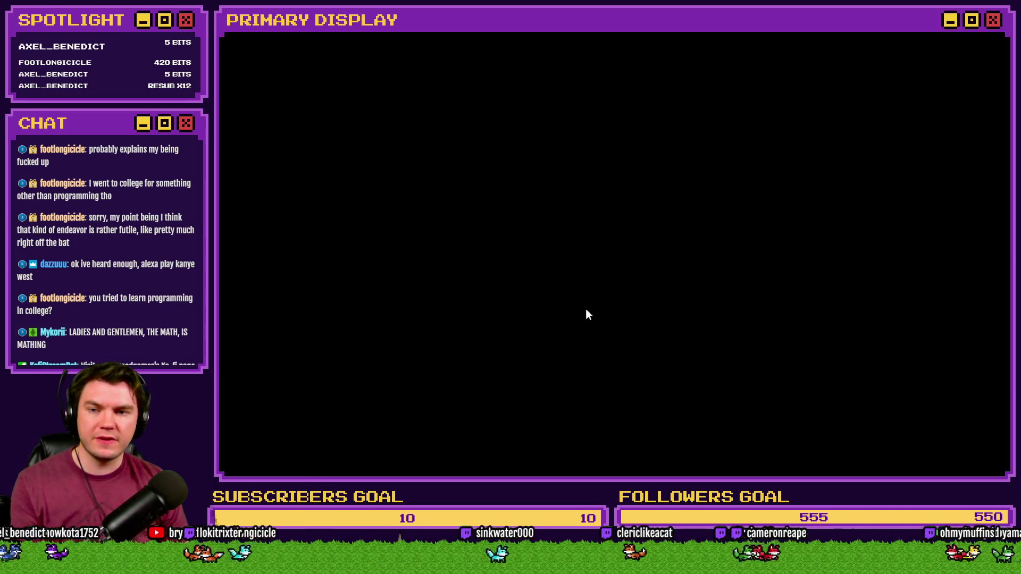
pyautogui.click(407, 241)
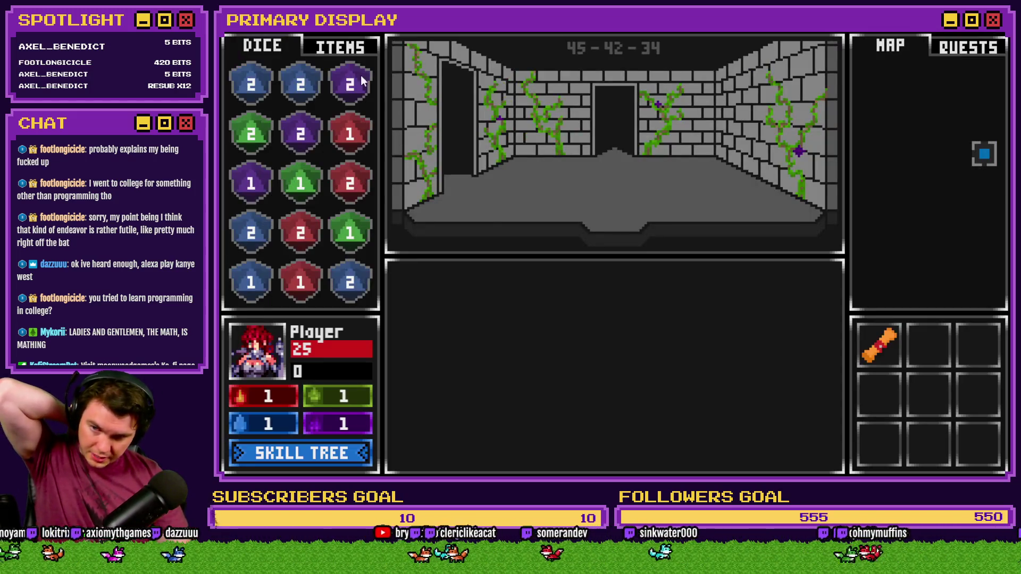
pyautogui.click(341, 48)
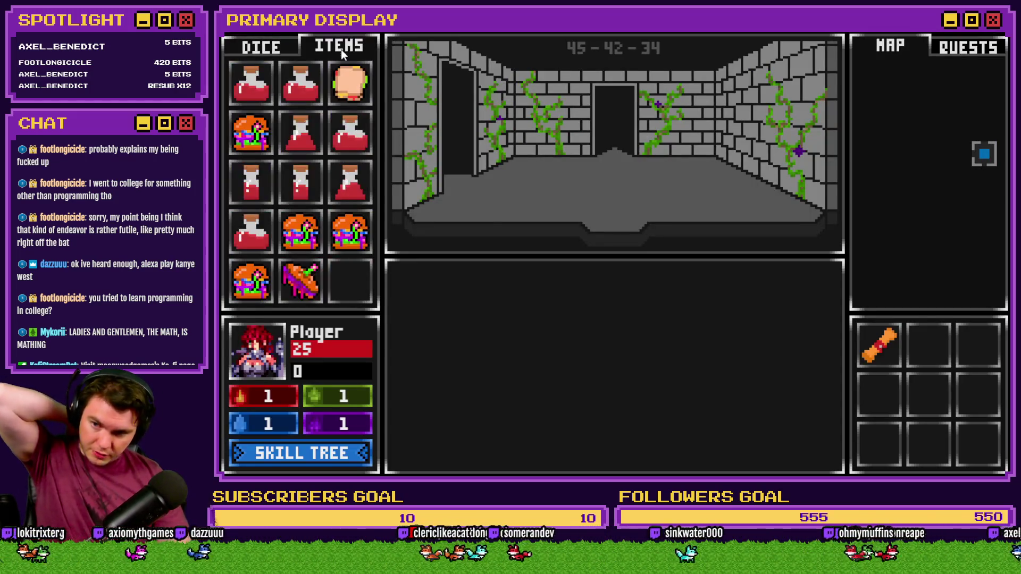
pyautogui.moveTo(889, 353)
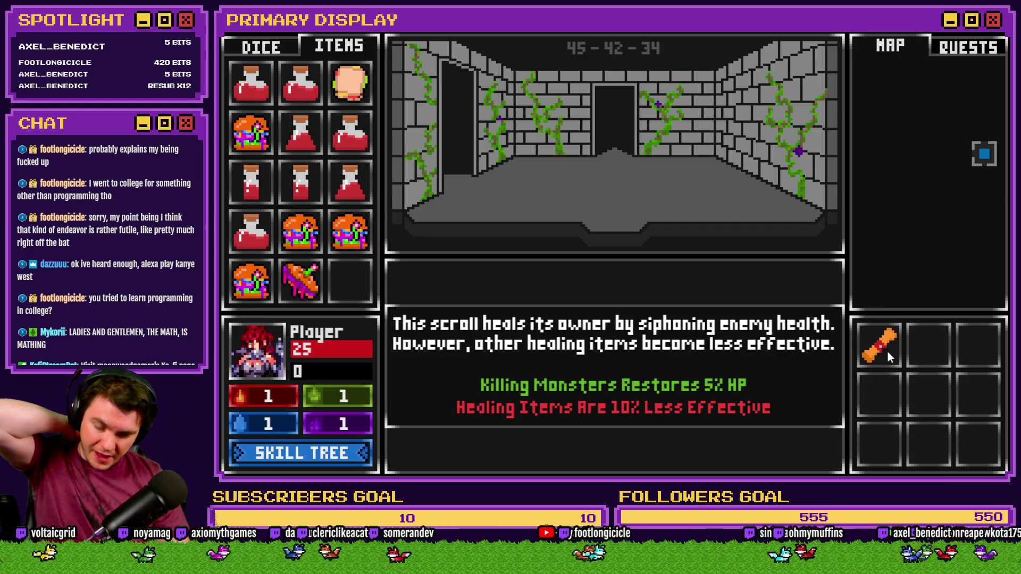
pyautogui.moveTo(301, 175)
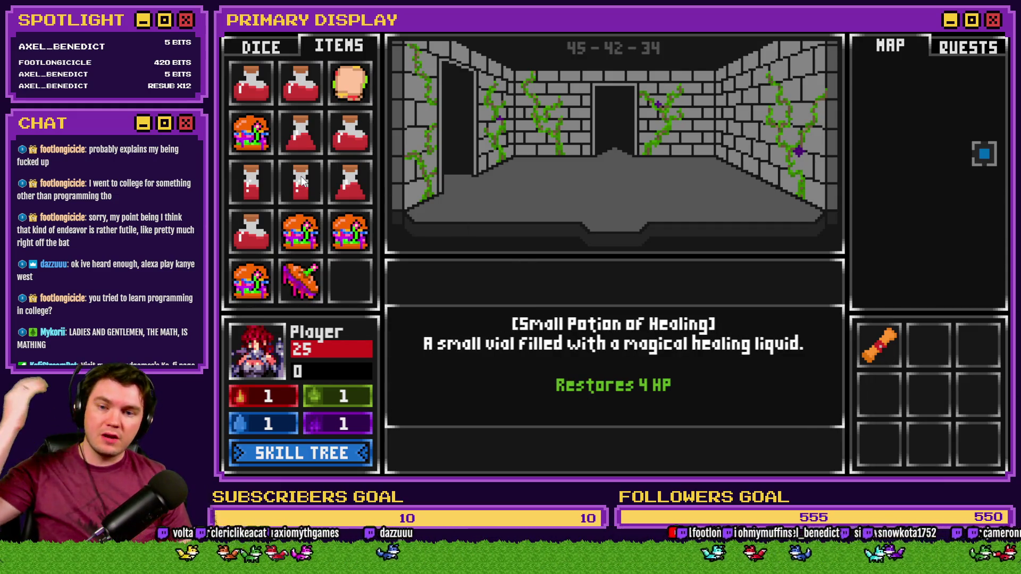
# Lower playerHP from 25 to 15 via debug, then drink a healing potion to reach 19.
pyautogui.press('F9')
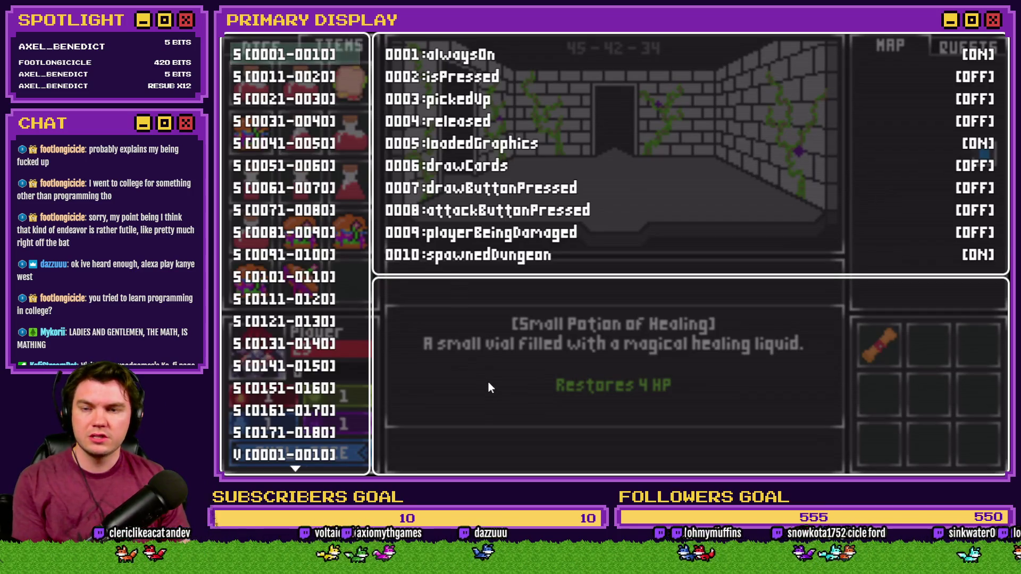
pyautogui.scroll(-10, 297, 265)
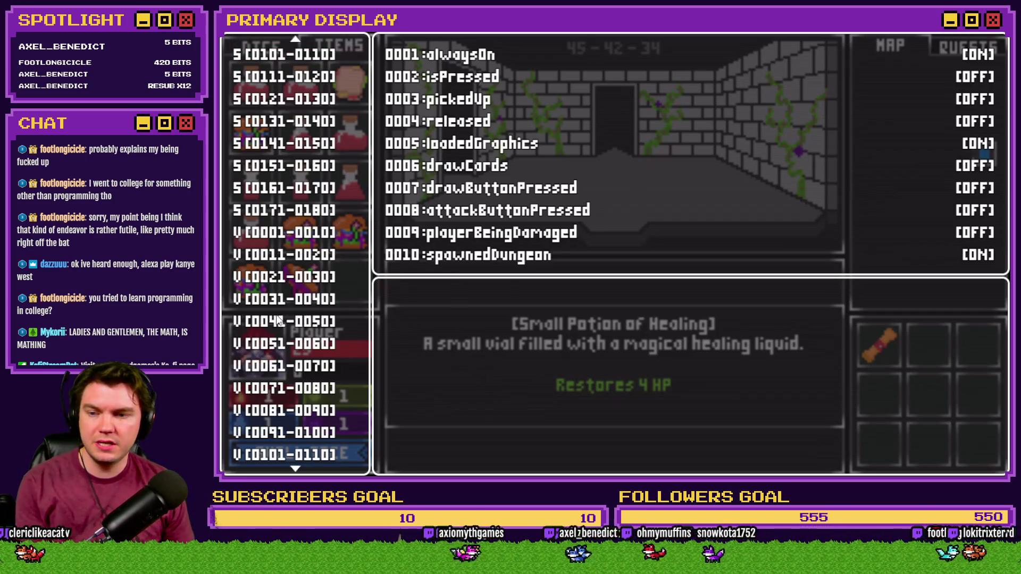
pyautogui.click(340, 387)
pyautogui.press('Up')
pyautogui.press('Up')
pyautogui.press('Up')
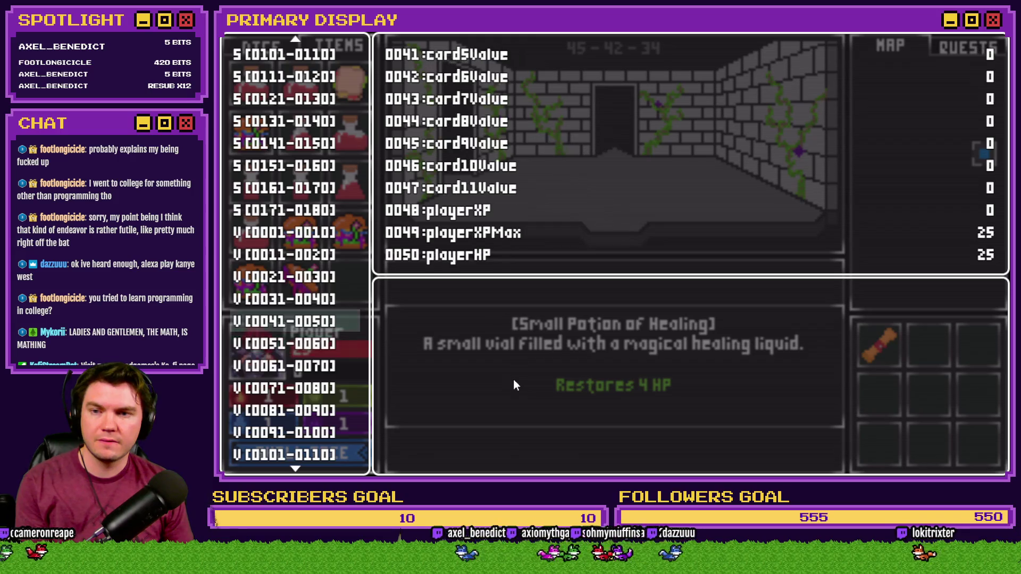
pyautogui.press('Return')
pyautogui.press('Up')
pyautogui.press('pageup')
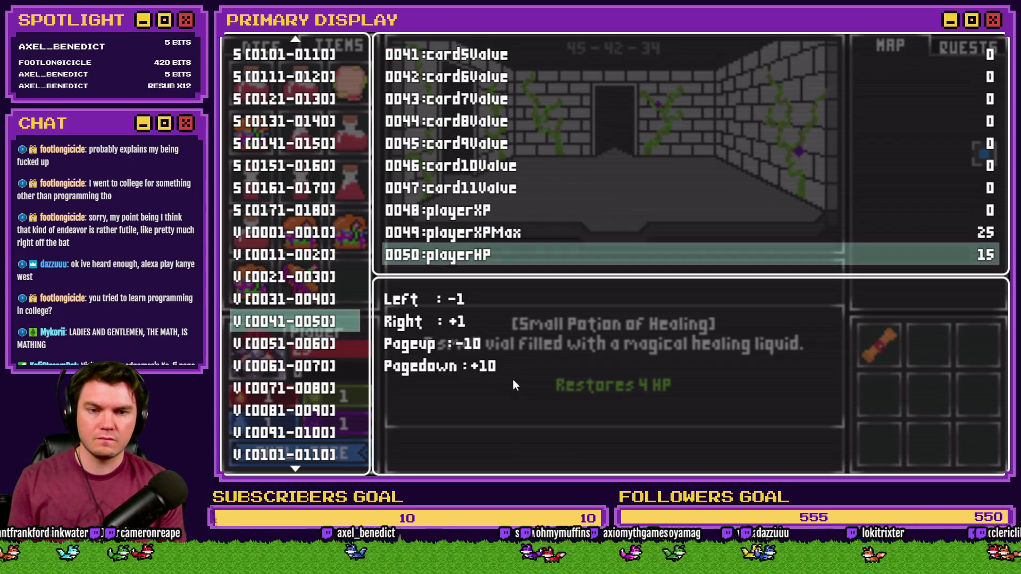
pyautogui.press('Escape')
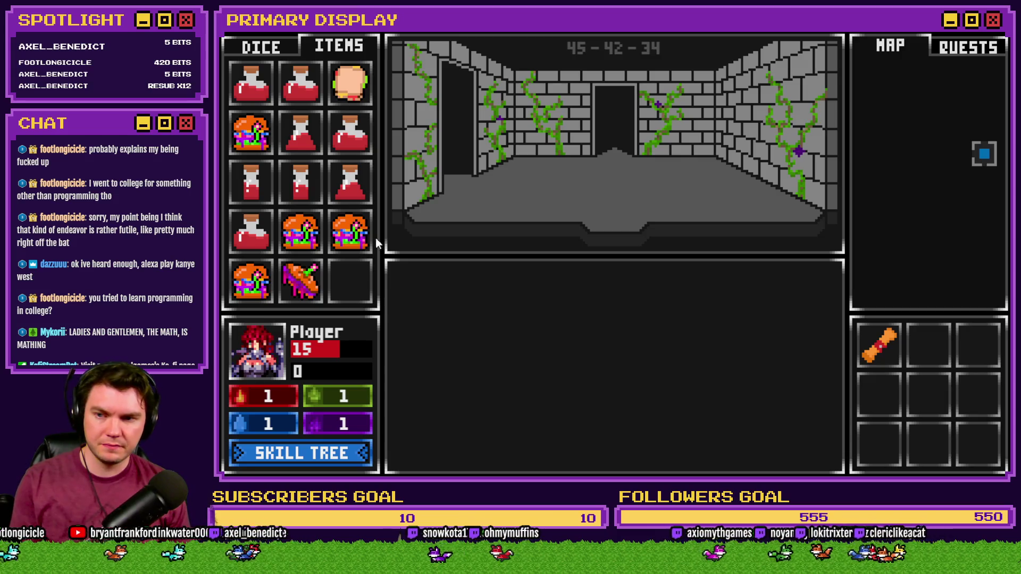
pyautogui.moveTo(308, 187); pyautogui.dragTo(256, 348)
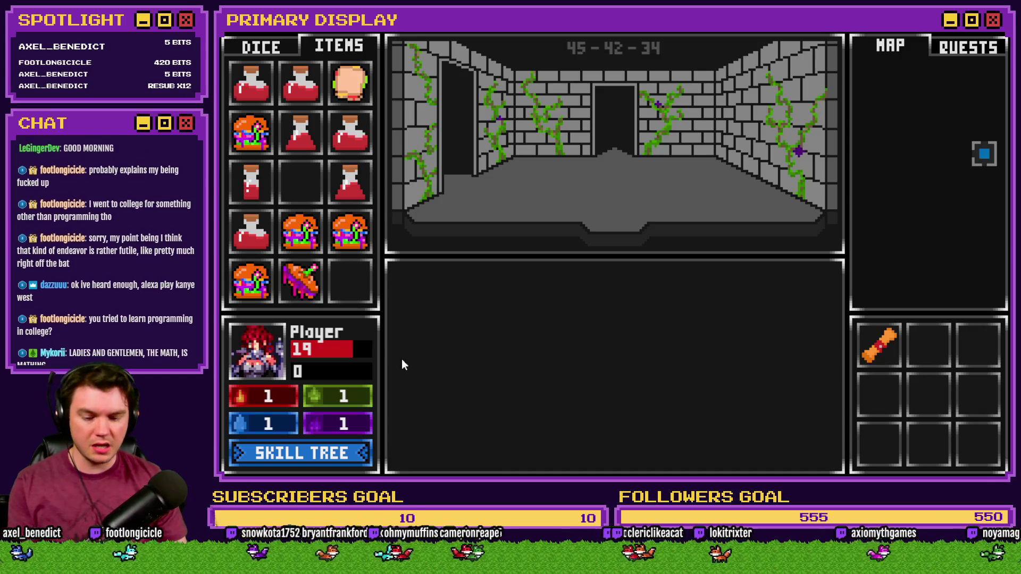
# Put three levels into Second Wind to boost healing items.
pyautogui.click(301, 453)
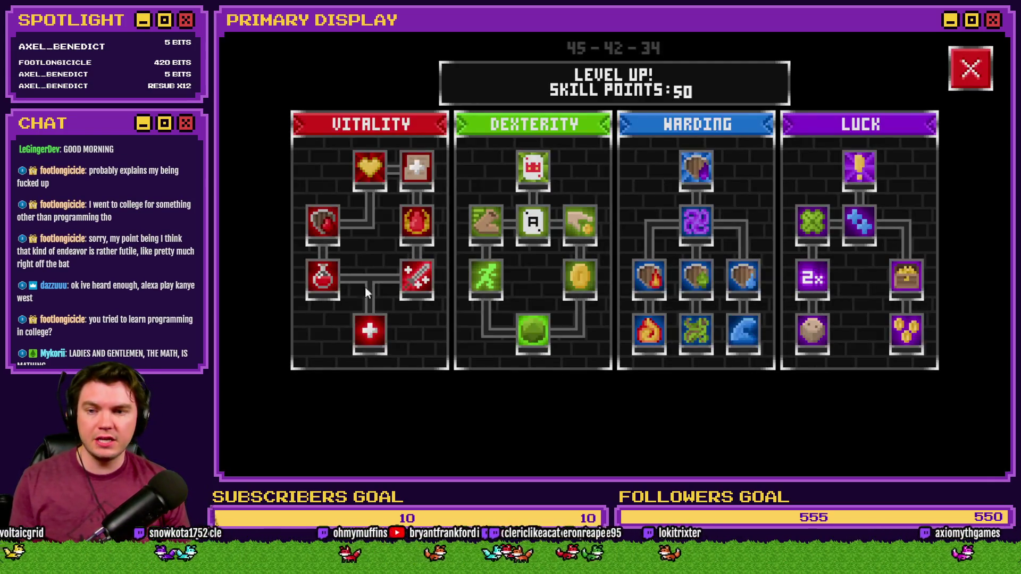
pyautogui.click(316, 278)
pyautogui.click(315, 278)
pyautogui.click(316, 279)
pyautogui.click(316, 278)
pyautogui.click(316, 278)
pyautogui.click(317, 279)
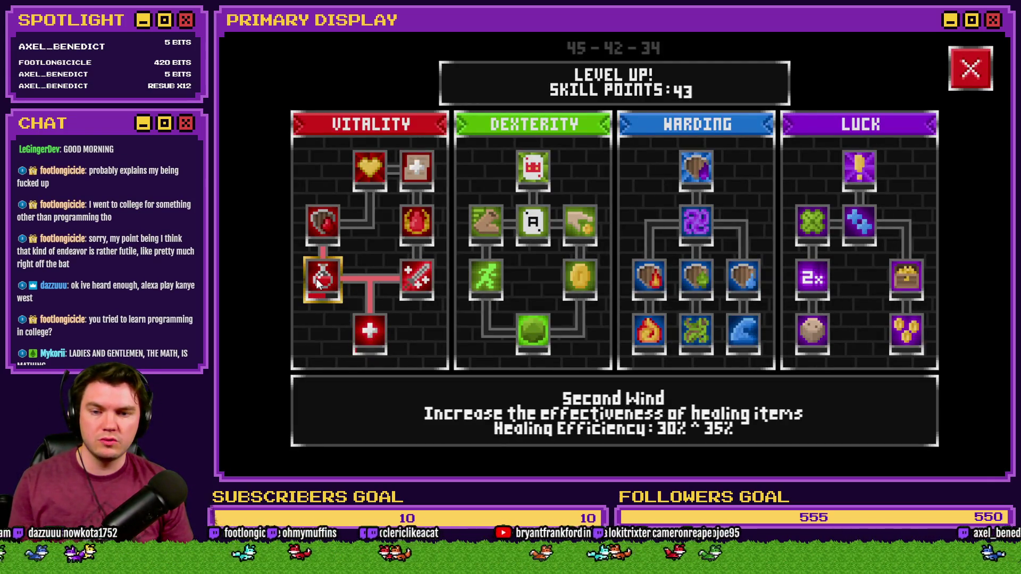
pyautogui.click(971, 69)
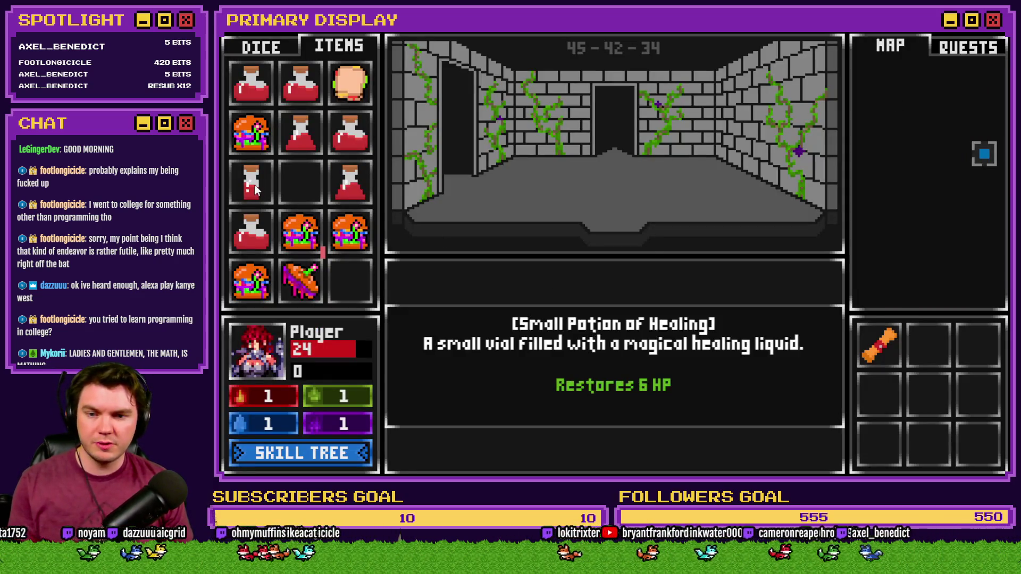
# Add further Second Wind levels over three more skill tree visits.
pyautogui.click(320, 457)
pyautogui.click(323, 287)
pyautogui.click(991, 68)
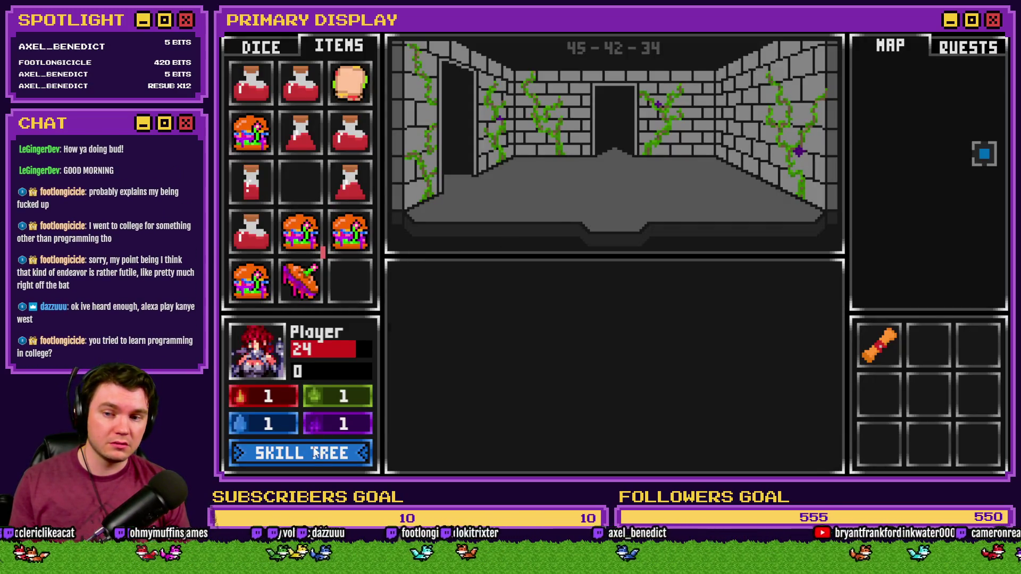
pyautogui.click(326, 439)
pyautogui.click(319, 282)
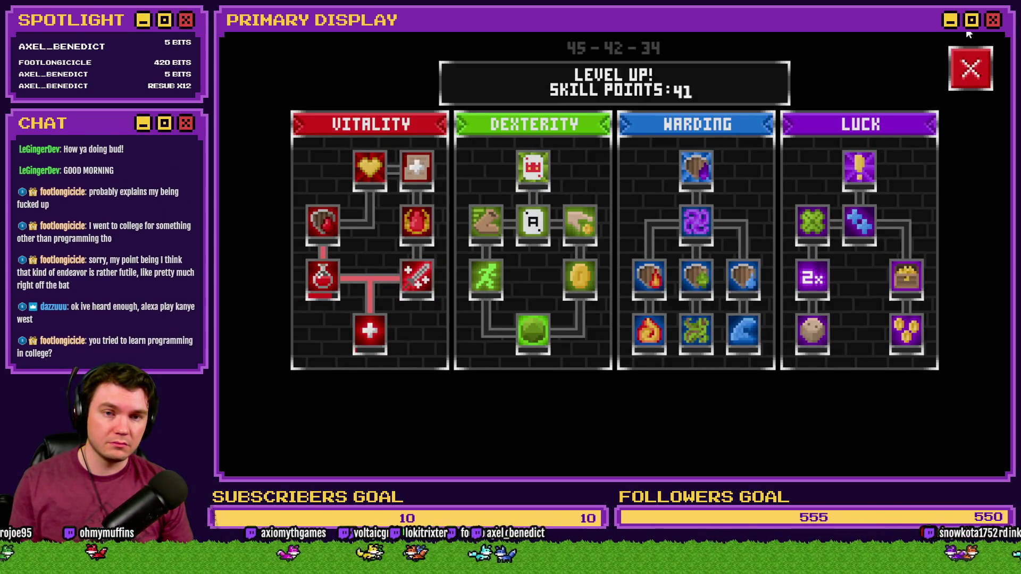
pyautogui.click(971, 68)
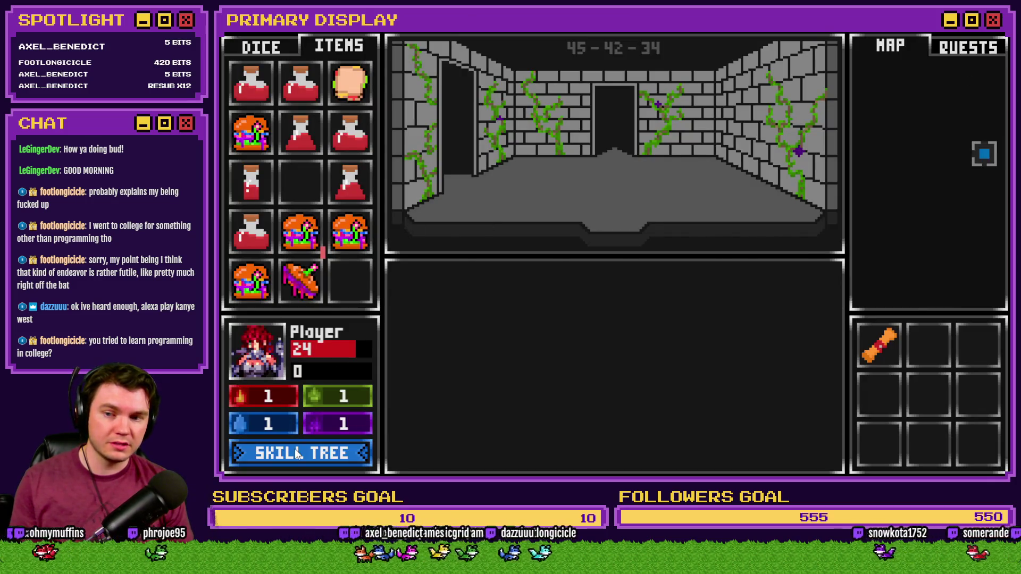
pyautogui.click(319, 452)
pyautogui.click(321, 279)
pyautogui.press('Escape')
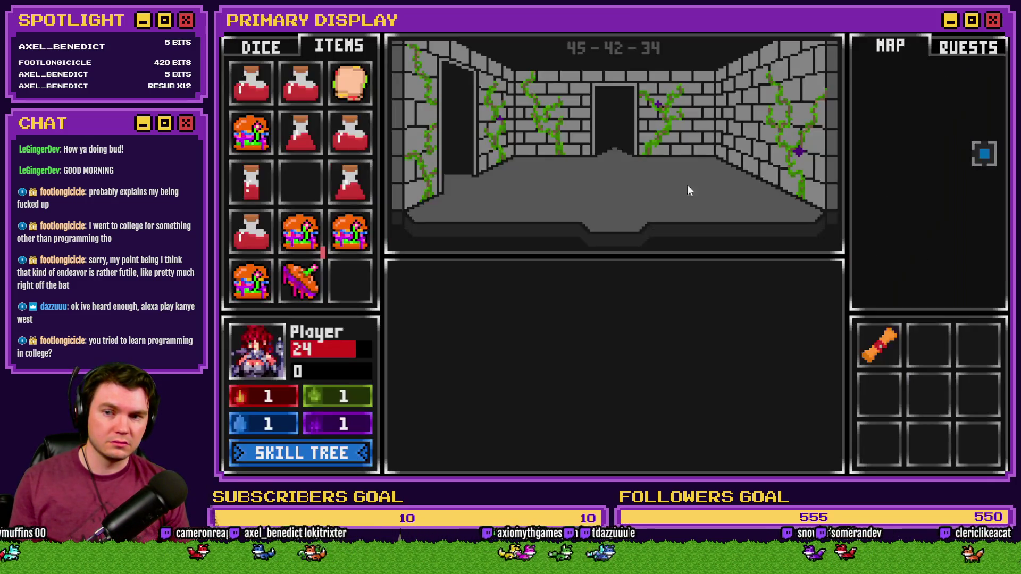
pyautogui.moveTo(252, 192)
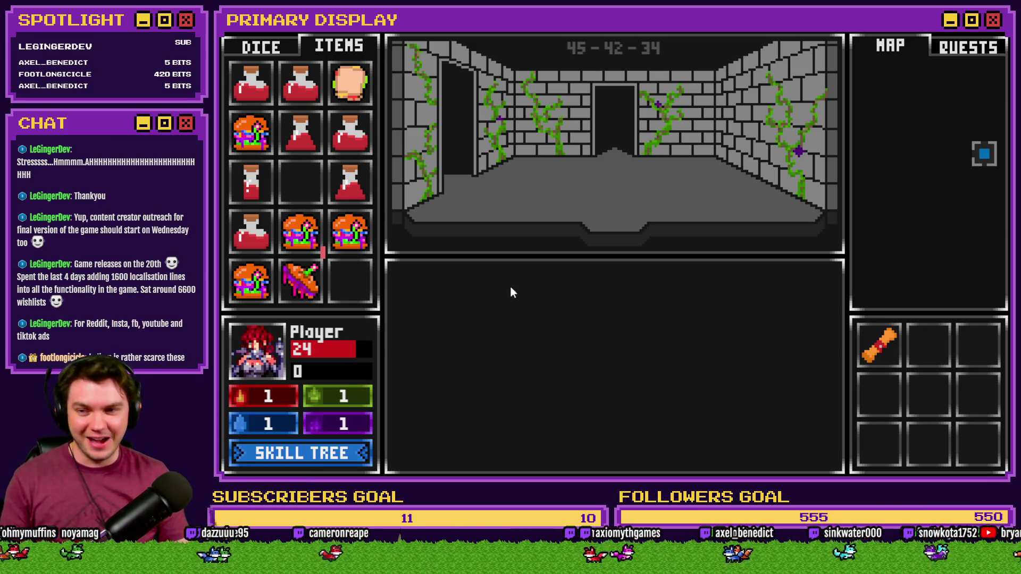
# Lower playerHP from 24 to 10 via debug and drink a small healing potion, reaching 17 HP.
pyautogui.moveTo(254, 171)
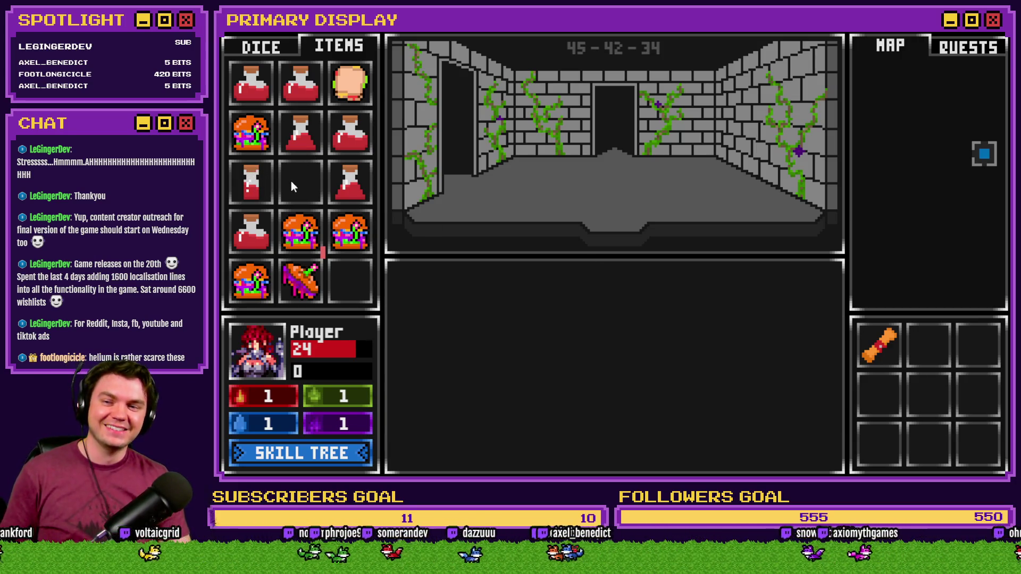
pyautogui.press('F9')
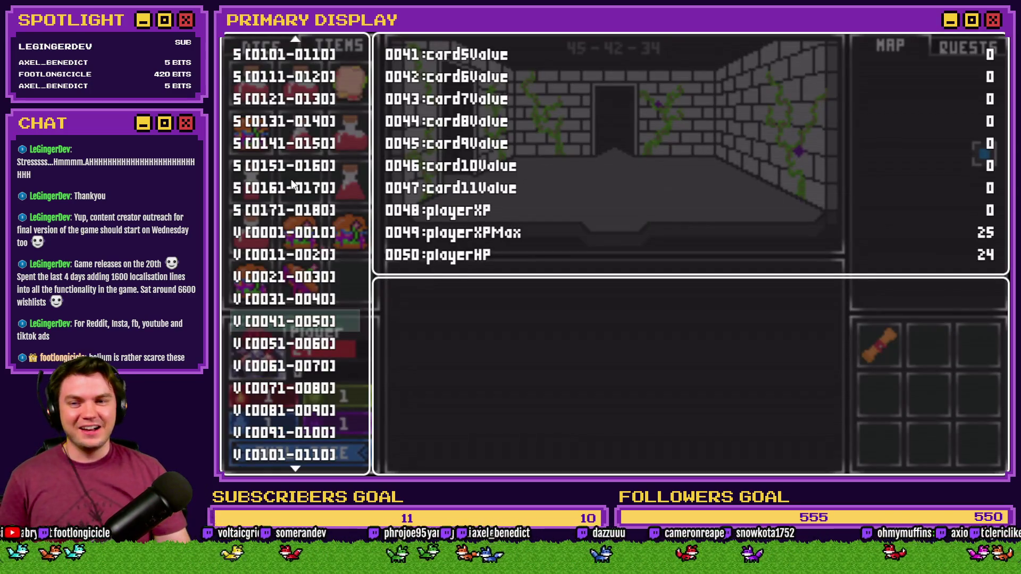
pyautogui.press('Return')
pyautogui.press('Up')
pyautogui.press('Left')
pyautogui.press('Left')
pyautogui.press('Left')
pyautogui.press('Left')
pyautogui.press('Left')
pyautogui.press('Left')
pyautogui.press('Escape')
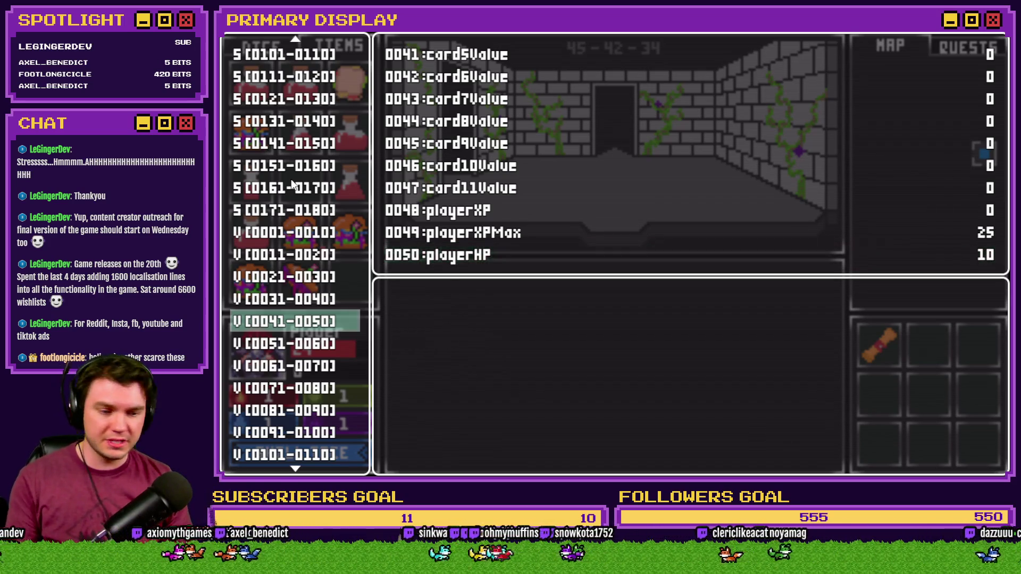
pyautogui.press('Escape')
pyautogui.moveTo(262, 176); pyautogui.dragTo(264, 368)
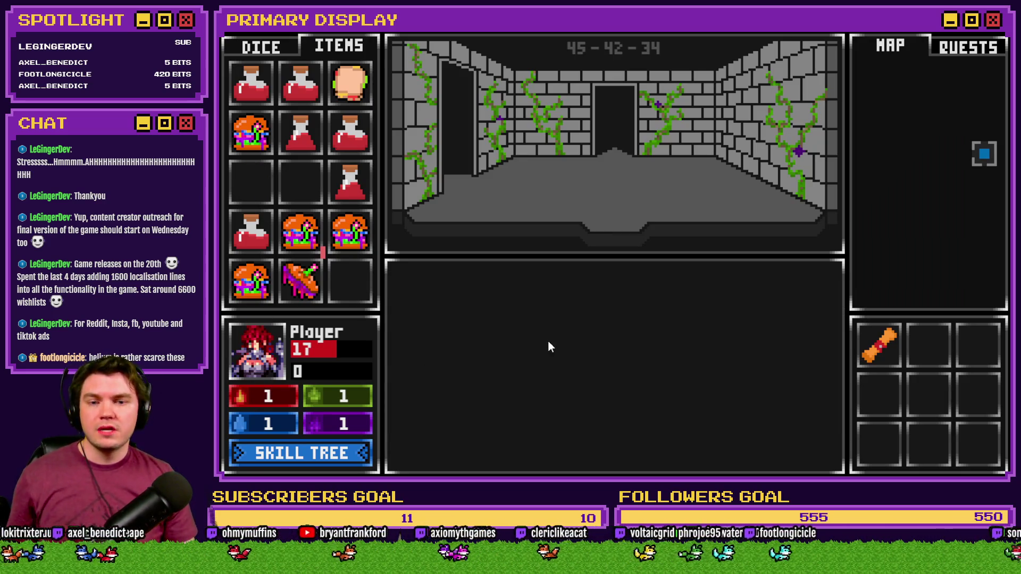
# Check the skill tree, then end the playtest to return to the TheTomb map in the editor.
pyautogui.click(301, 453)
pyautogui.moveTo(330, 275)
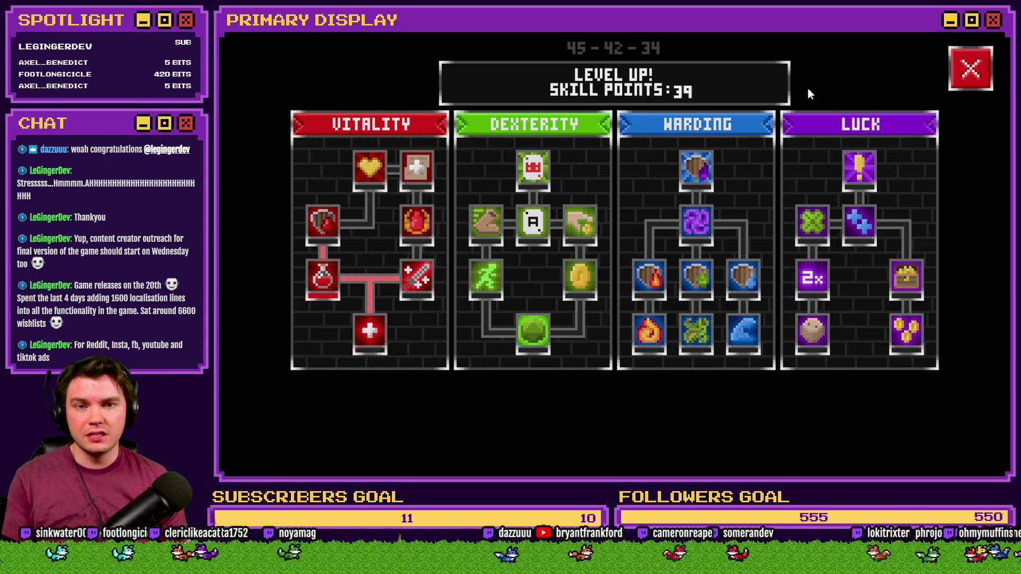
pyautogui.click(970, 68)
pyautogui.moveTo(351, 177)
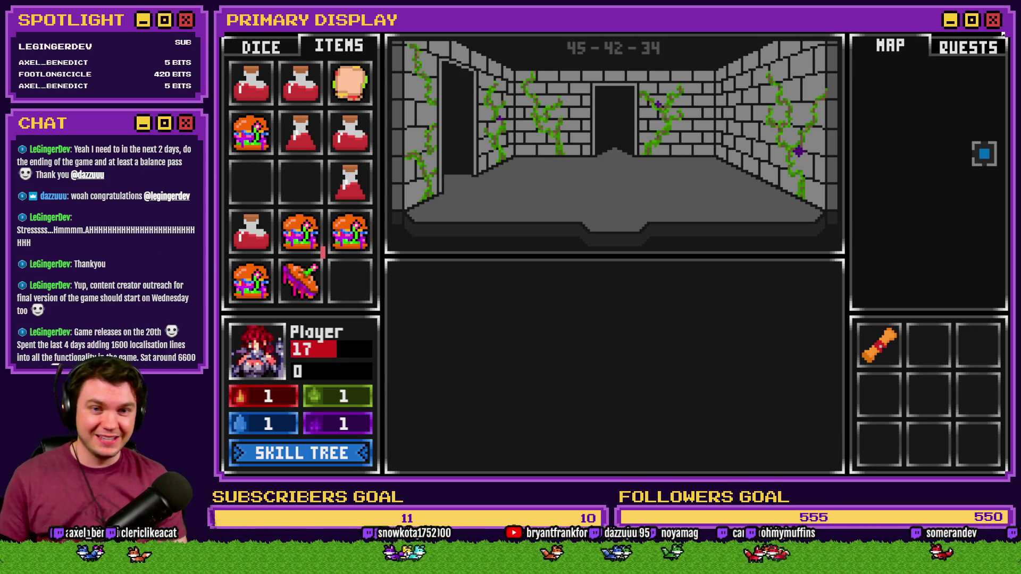
pyautogui.click(1005, 36)
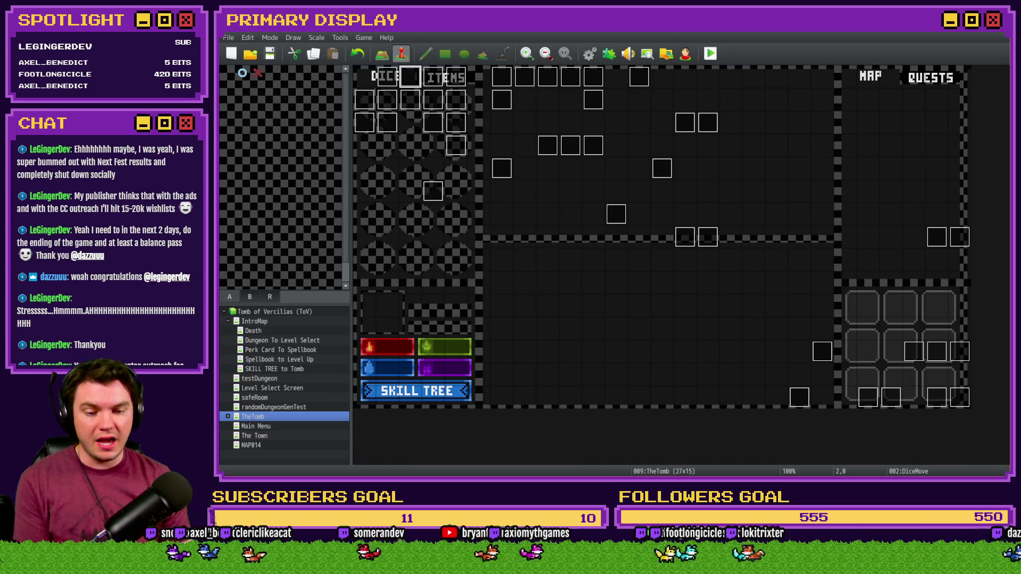
# Glance at the Tomb_of_Vercilias folder, then bring up the GitHub unbawksed repository in the browser.
pyautogui.hotkey('alt', 'Tab')
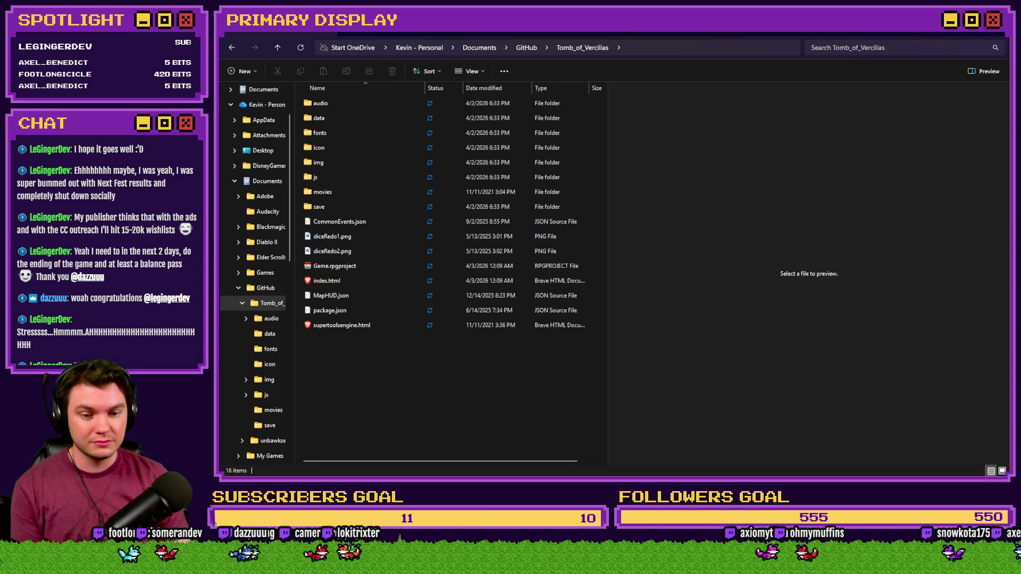
pyautogui.hotkey('alt', 'Tab')
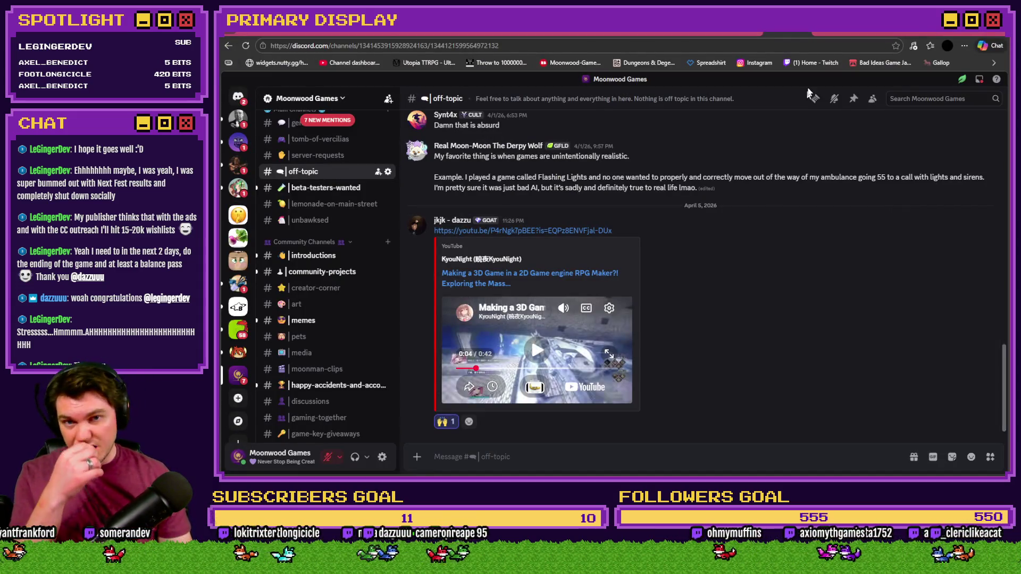
pyautogui.hotkey('ctrl', 'Tab')
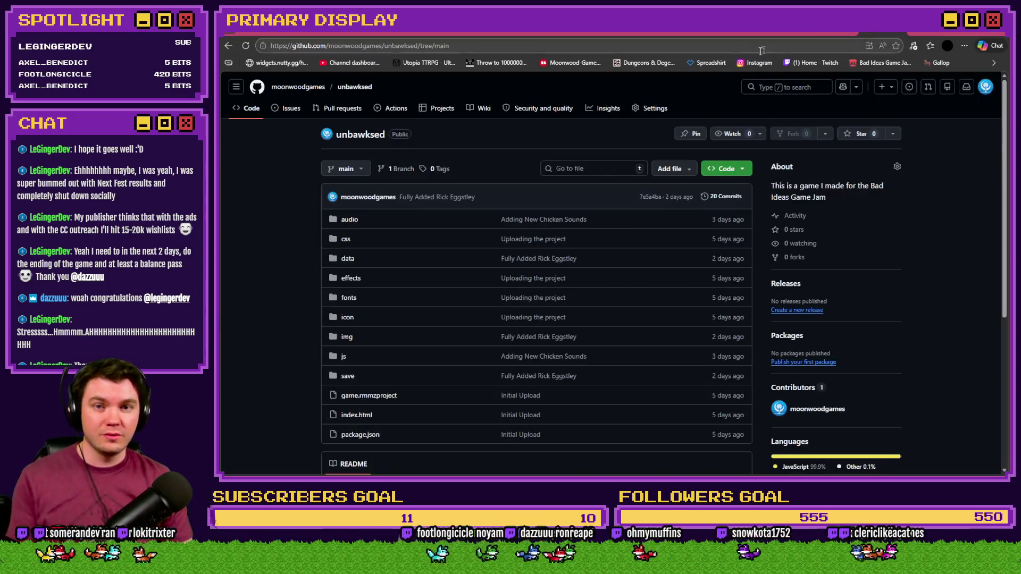
# Sort the Bad Ideas Game Jam 2026 submissions by Popular and open the UNBAWKSED game page.
pyautogui.hotkey('ctrl', 'Tab')
pyautogui.scroll(15, 887, 223)
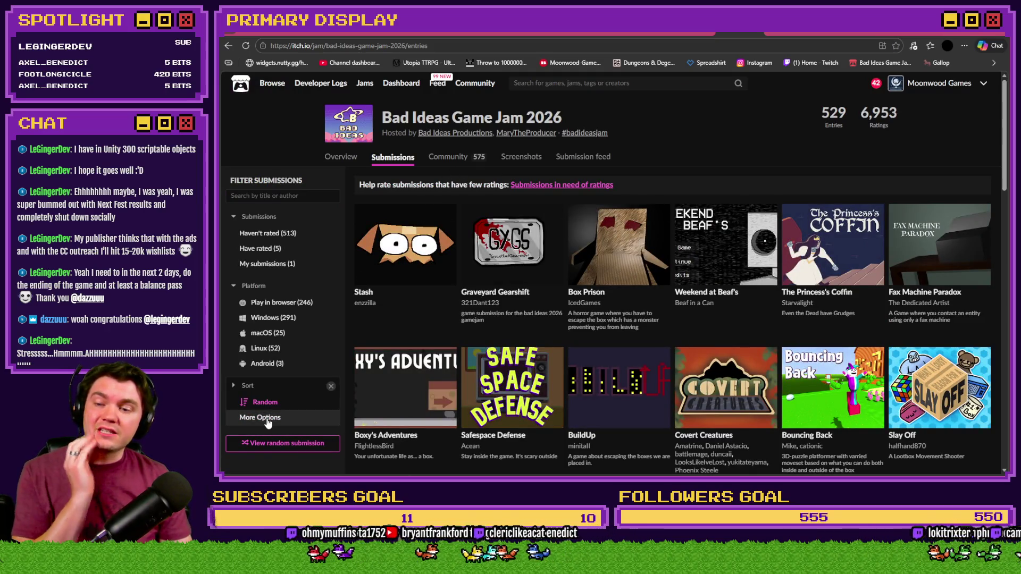
pyautogui.click(267, 420)
pyautogui.click(264, 402)
pyautogui.click(690, 292)
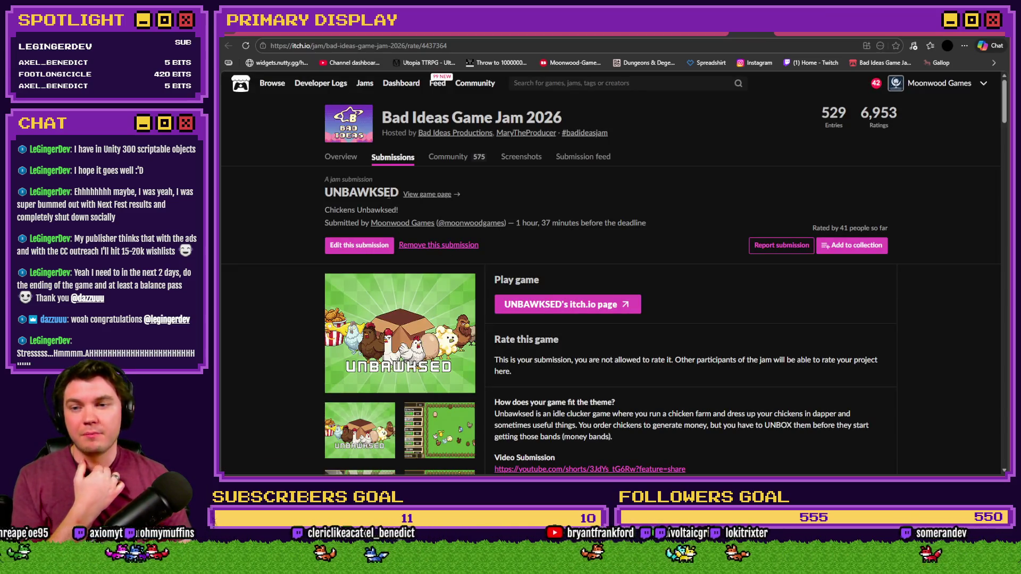
pyautogui.click(427, 194)
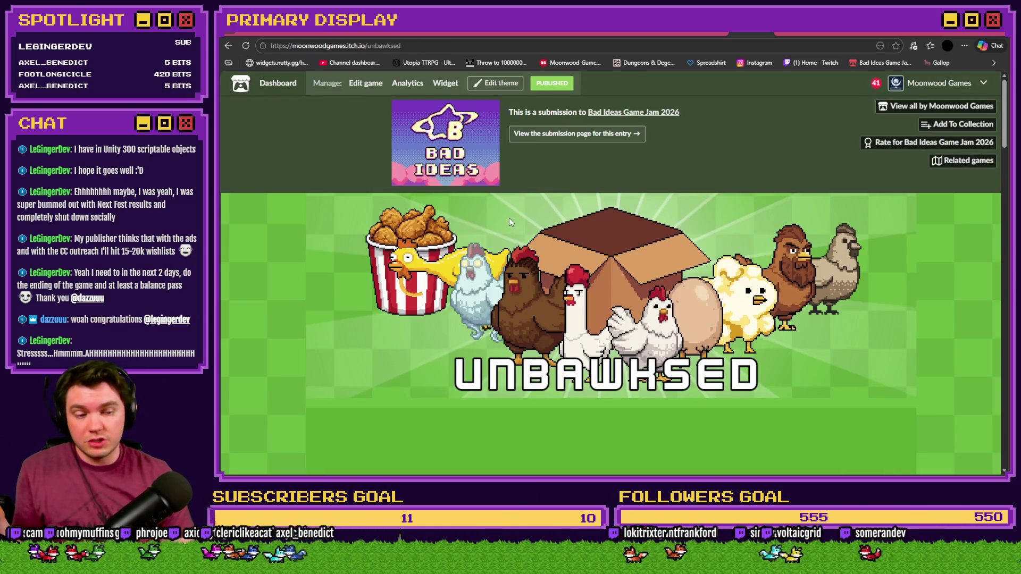
pyautogui.scroll(-5, 539, 235)
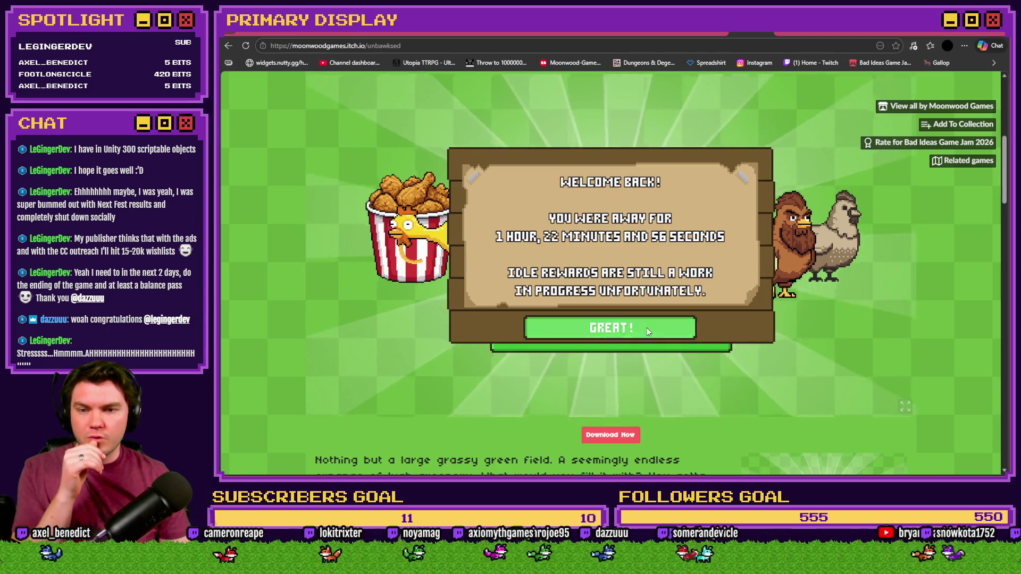
# Dismiss the welcome-back message and cycle the shop panel through its sections back to chickens.
pyautogui.click(585, 327)
pyautogui.click(507, 403)
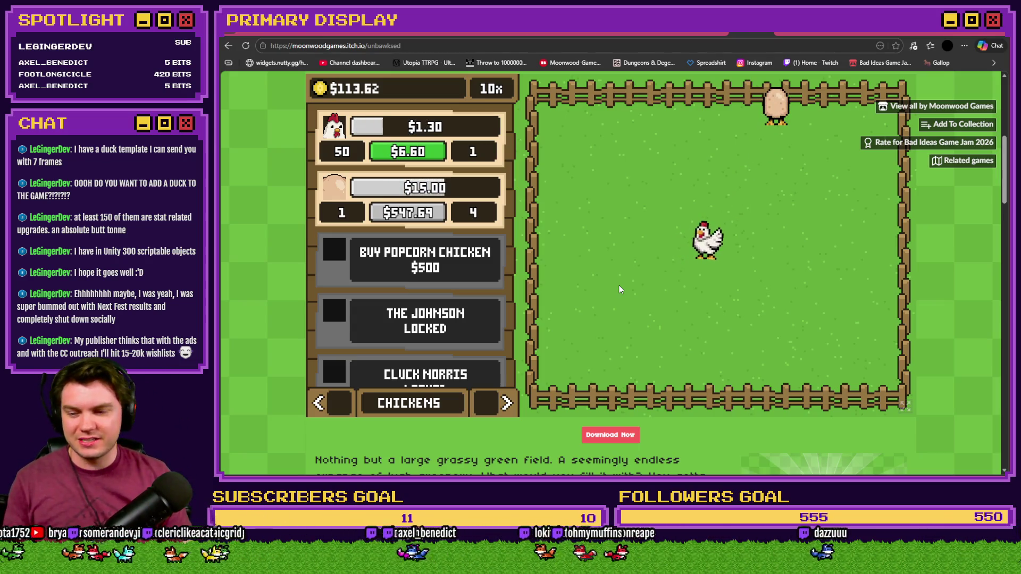
pyautogui.click(506, 403)
pyautogui.click(506, 404)
pyautogui.click(507, 403)
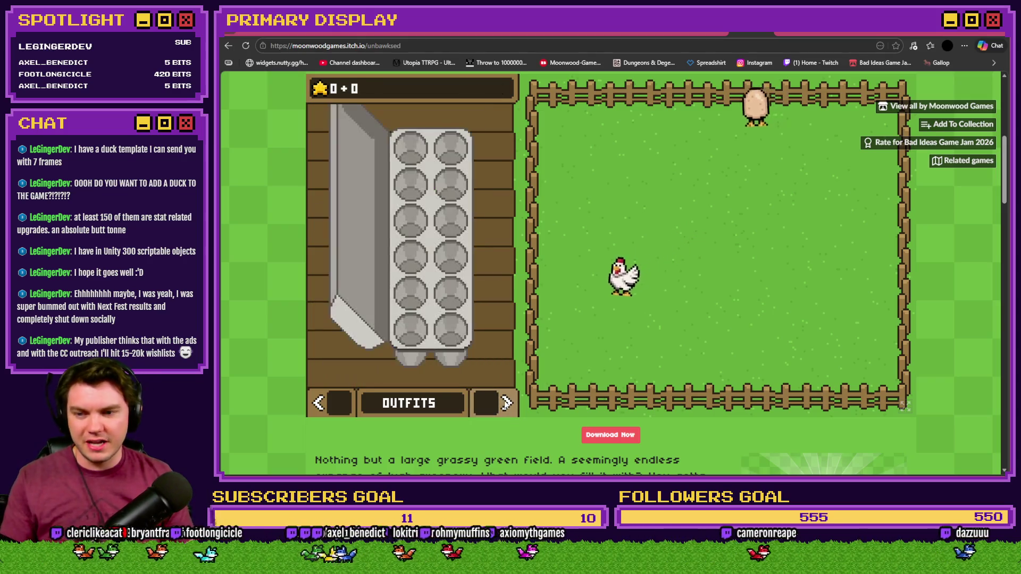
pyautogui.click(506, 403)
pyautogui.click(507, 403)
pyautogui.click(506, 403)
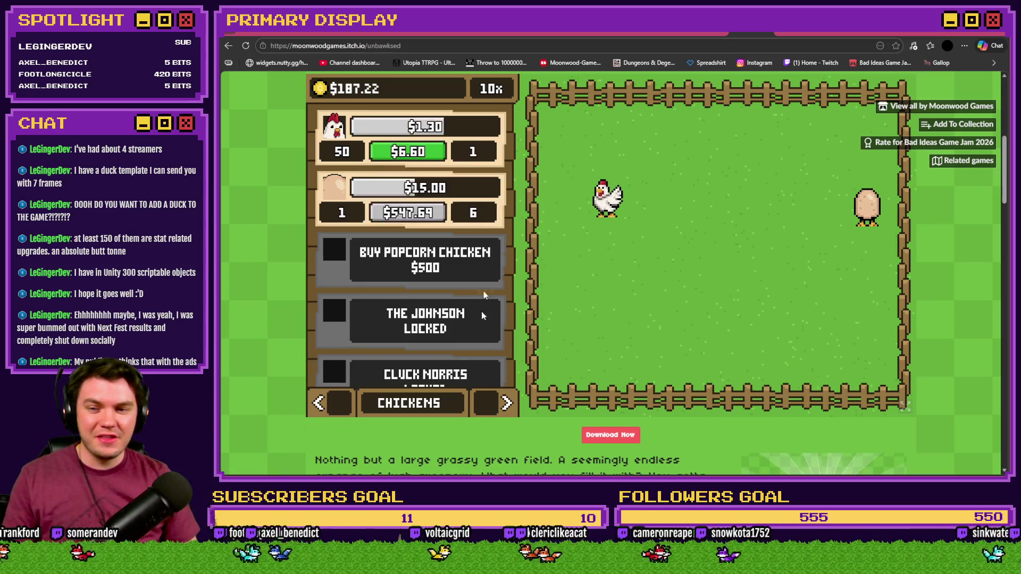
# Scroll the chicken list and move the shop panel to the Nests page.
pyautogui.scroll(-6, 467, 255)
pyautogui.scroll(6, 455, 193)
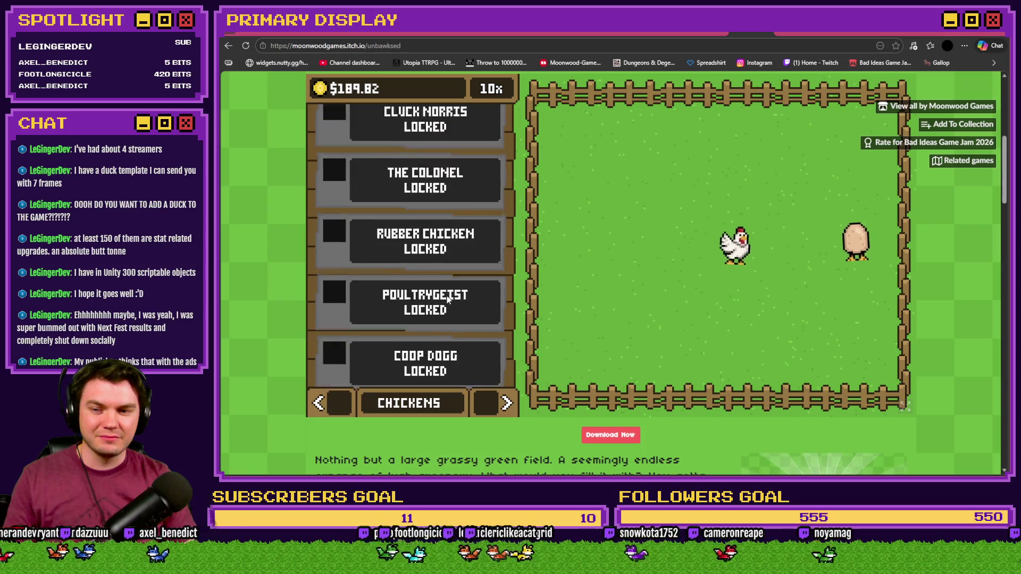
pyautogui.scroll(2, 449, 301)
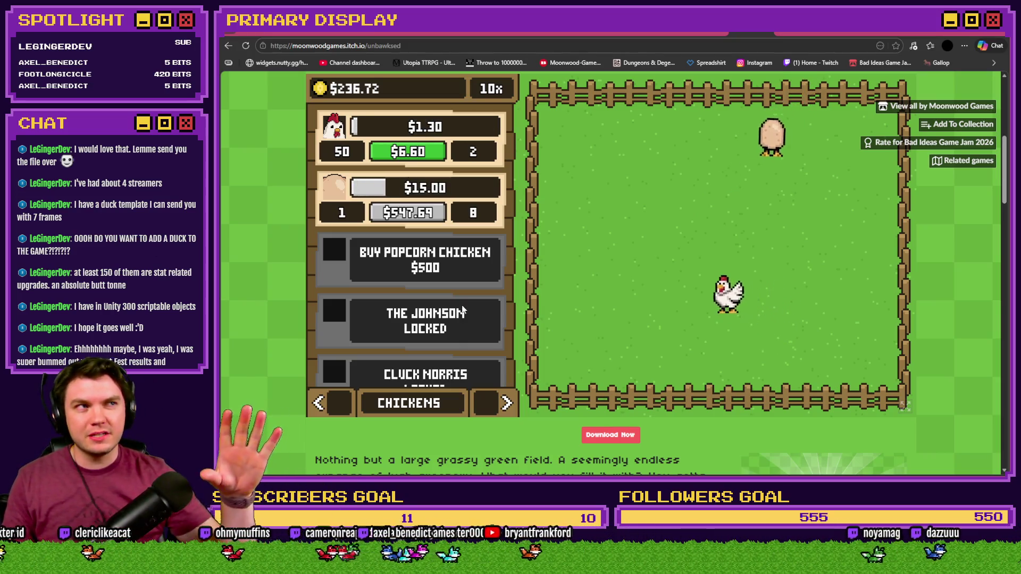
pyautogui.click(495, 408)
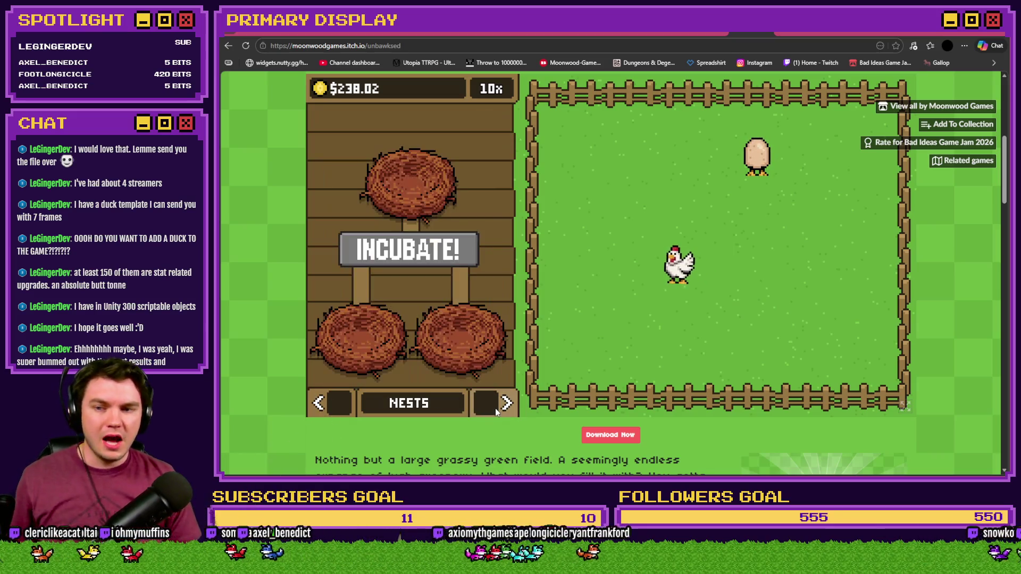
# Move the shop panel to Outfits and preview the next chicken breed eight times.
pyautogui.click(492, 411)
pyautogui.click(496, 220)
pyautogui.click(496, 221)
pyautogui.click(496, 222)
pyautogui.click(497, 223)
pyautogui.click(497, 222)
pyautogui.click(497, 222)
pyautogui.click(497, 222)
pyautogui.click(497, 222)
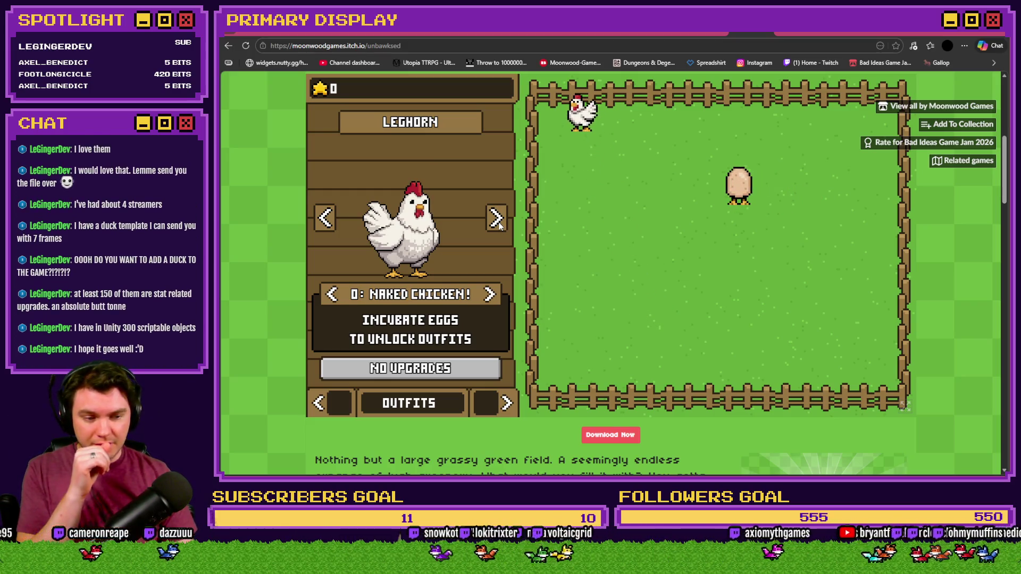
# Step back three breeds and cycle outfits past BOOTS until the TypeError crash appears.
pyautogui.click(324, 219)
pyautogui.click(325, 219)
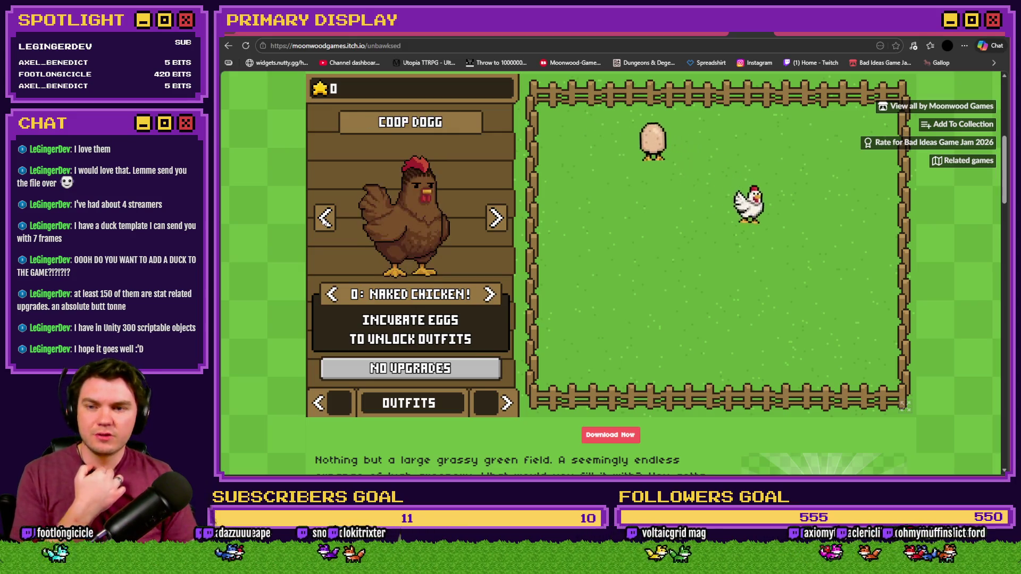
pyautogui.click(324, 220)
pyautogui.click(489, 295)
pyautogui.click(489, 295)
pyautogui.click(490, 295)
pyautogui.click(492, 295)
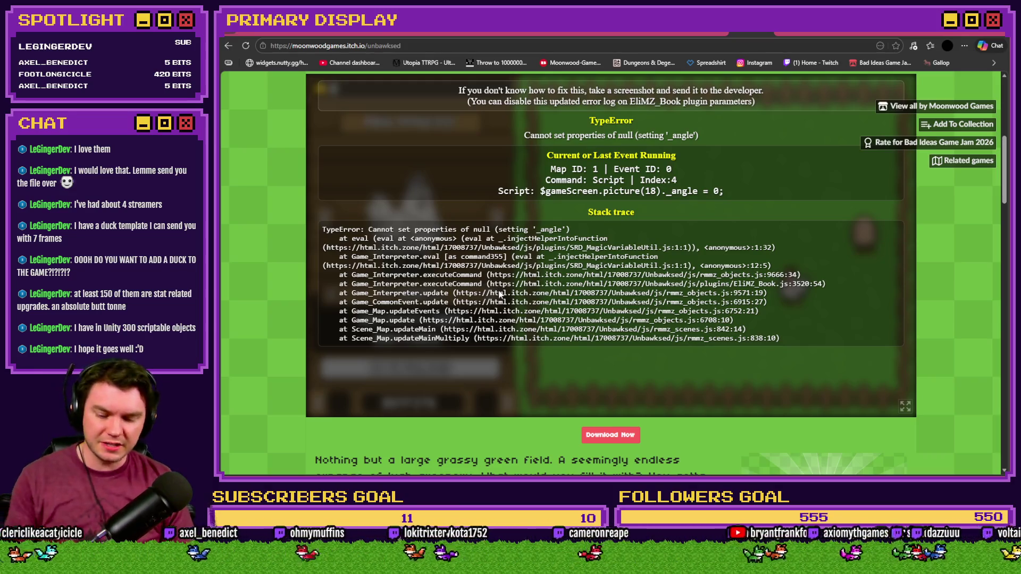
# Reload the page, run Unbawksed again, and cycle outfits from Crown to Chef's Hat.
pyautogui.press('F5')
pyautogui.click(600, 239)
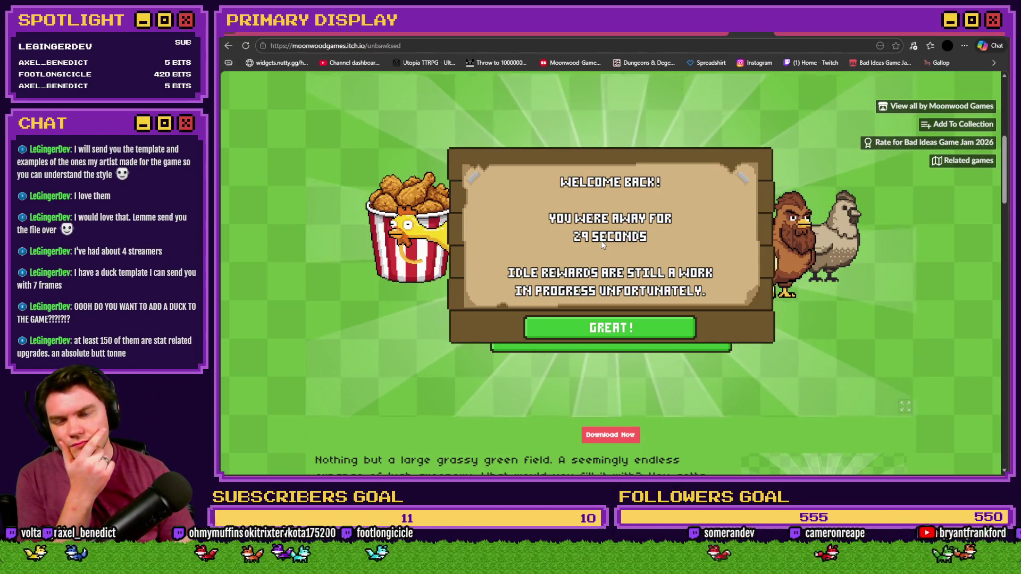
pyautogui.click(606, 329)
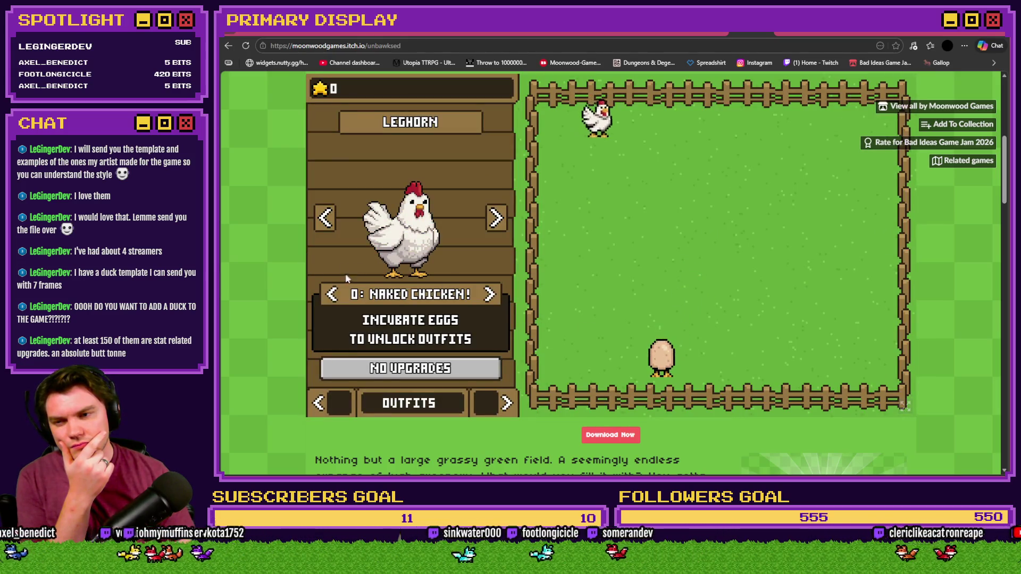
pyautogui.click(489, 295)
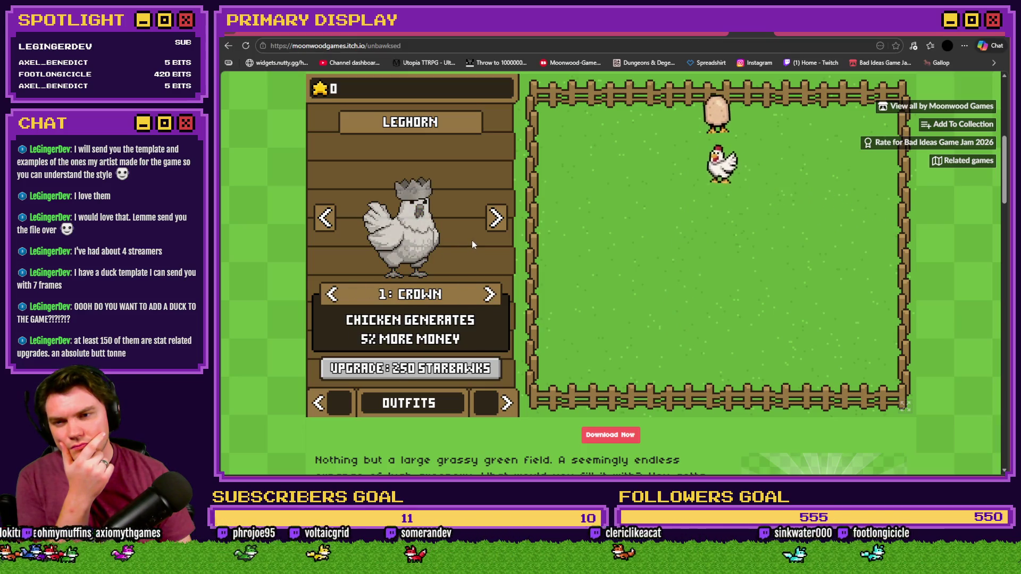
pyautogui.click(489, 294)
pyautogui.click(489, 294)
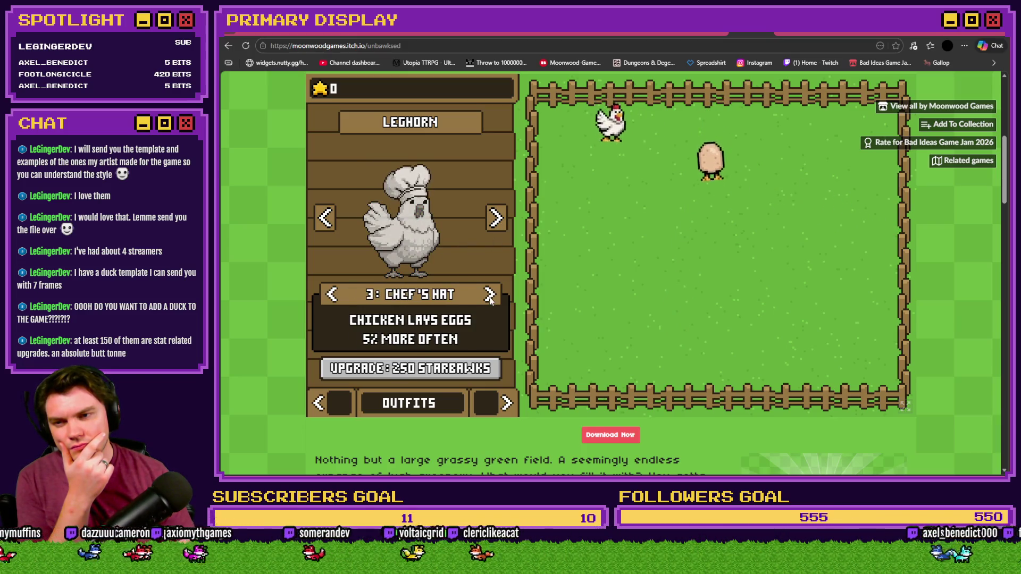
# Switch to Popcorn Chicken, cycle its outfits from Crown to Chef's Hat, then reload after the crash.
pyautogui.click(495, 218)
pyautogui.click(496, 219)
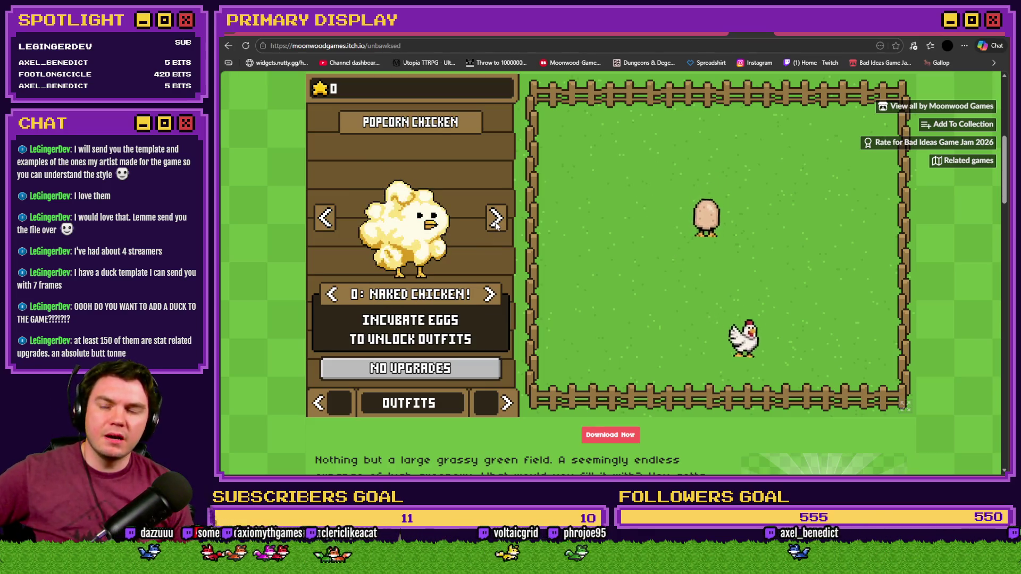
pyautogui.click(490, 295)
pyautogui.click(490, 295)
pyautogui.click(490, 295)
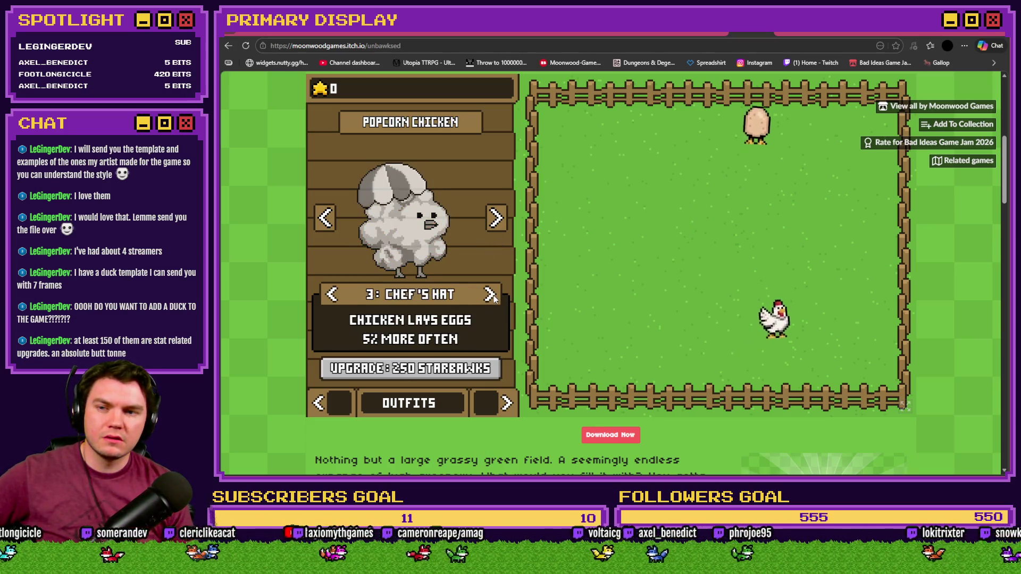
pyautogui.click(490, 295)
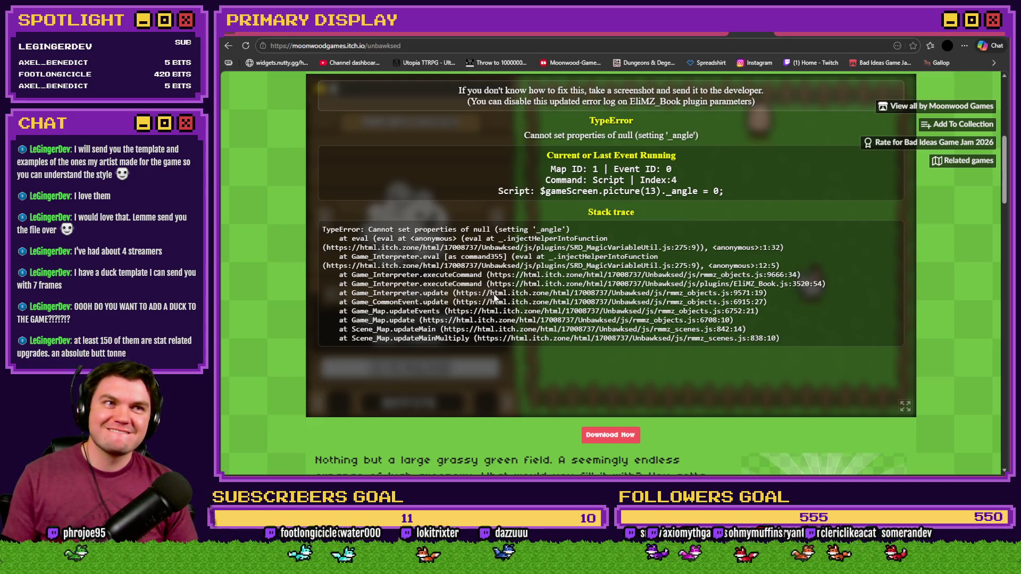
pyautogui.press('F5')
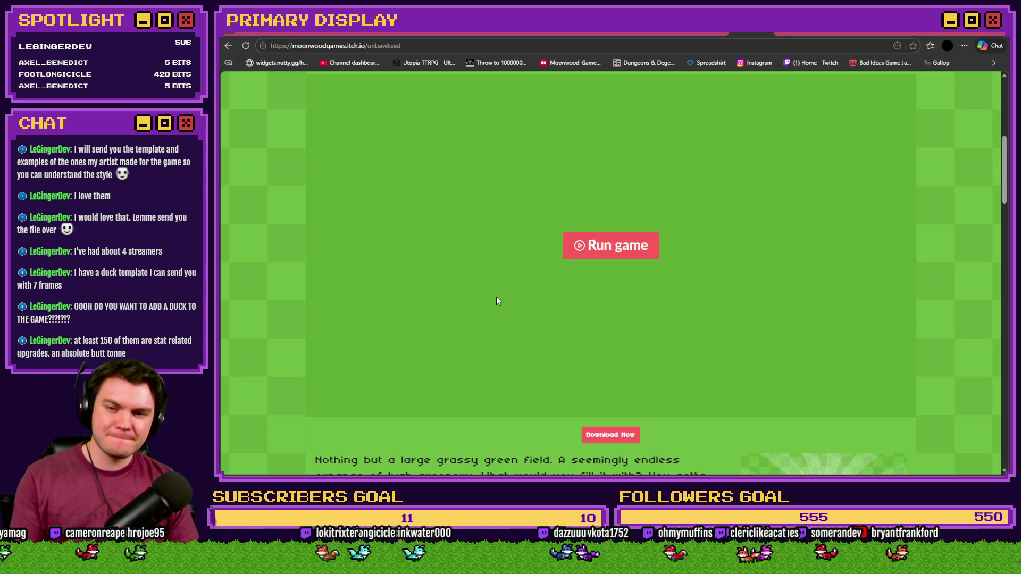
# Relaunch Unbawksed, dismiss the welcome message, and preview the Leghorn chicken in the 4: Boots outfit.
pyautogui.click(586, 243)
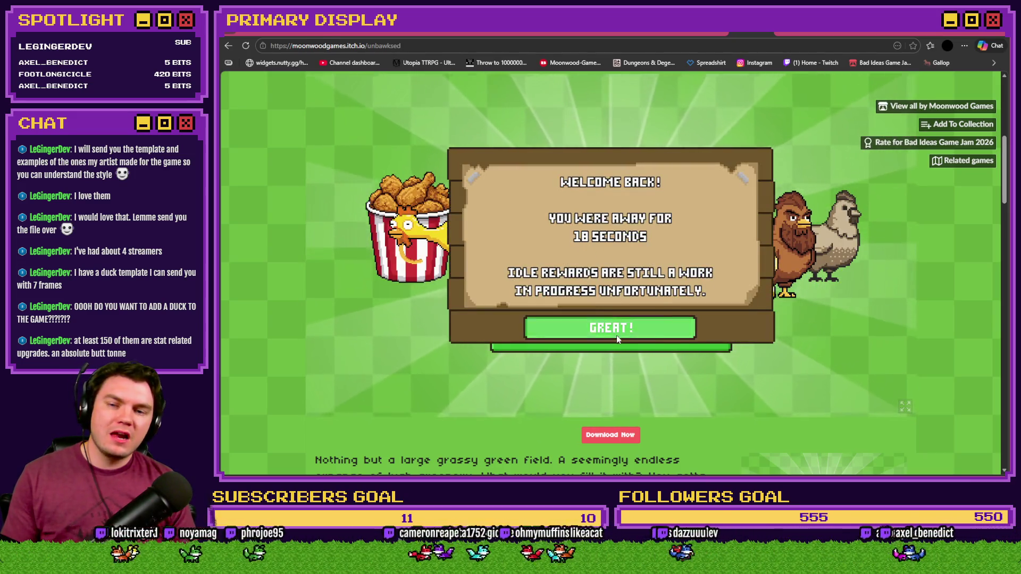
pyautogui.click(616, 331)
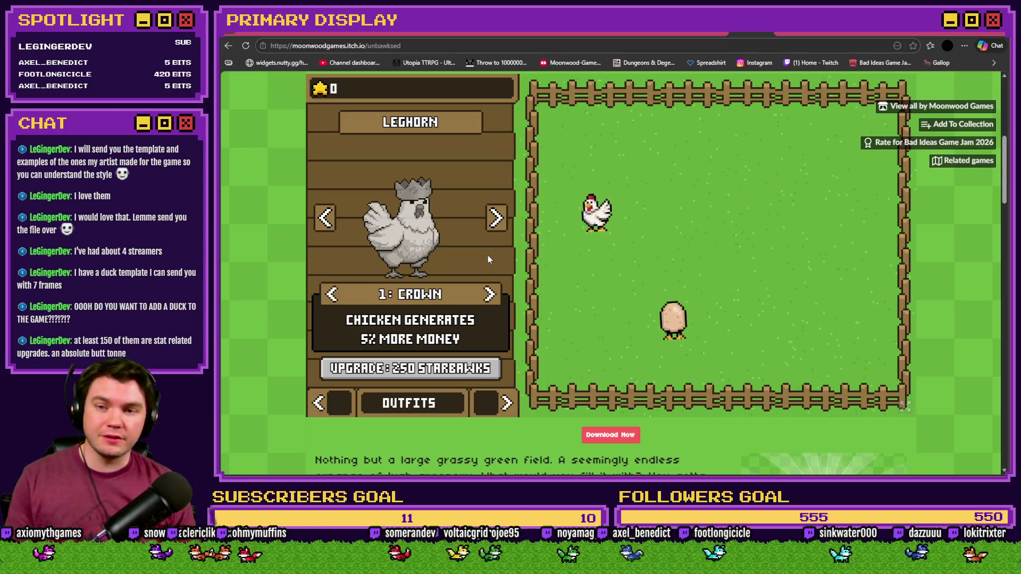
pyautogui.click(325, 218)
pyautogui.click(325, 217)
pyautogui.click(325, 218)
pyautogui.click(325, 217)
pyautogui.click(325, 217)
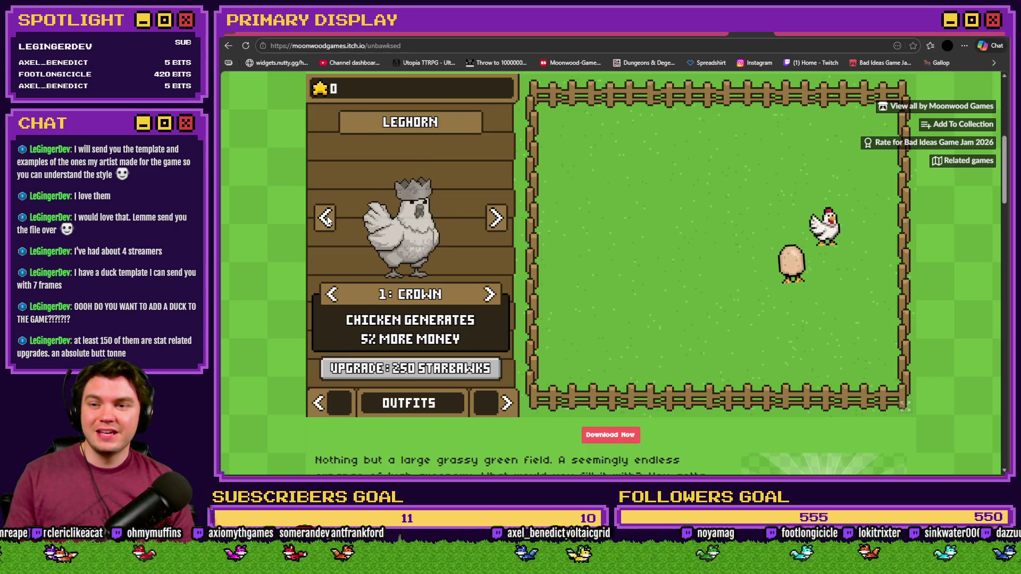
pyautogui.click(489, 295)
pyautogui.click(489, 295)
pyautogui.click(489, 295)
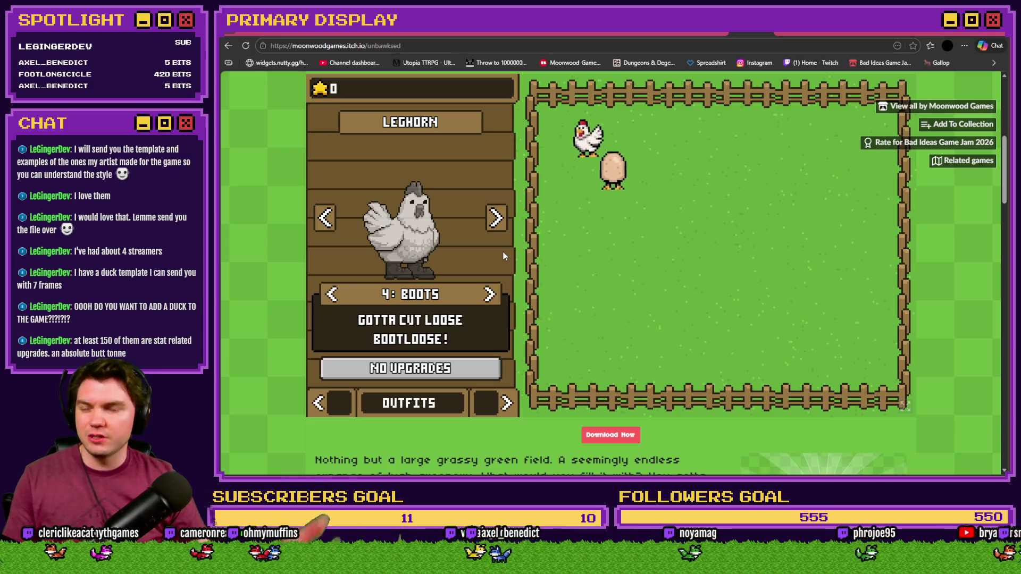
# Preview the Homebody chicken's outfits up to Gold Chain, then back to Chef's Hat.
pyautogui.click(500, 218)
pyautogui.click(489, 294)
pyautogui.doubleClick(490, 296)
pyautogui.click(489, 295)
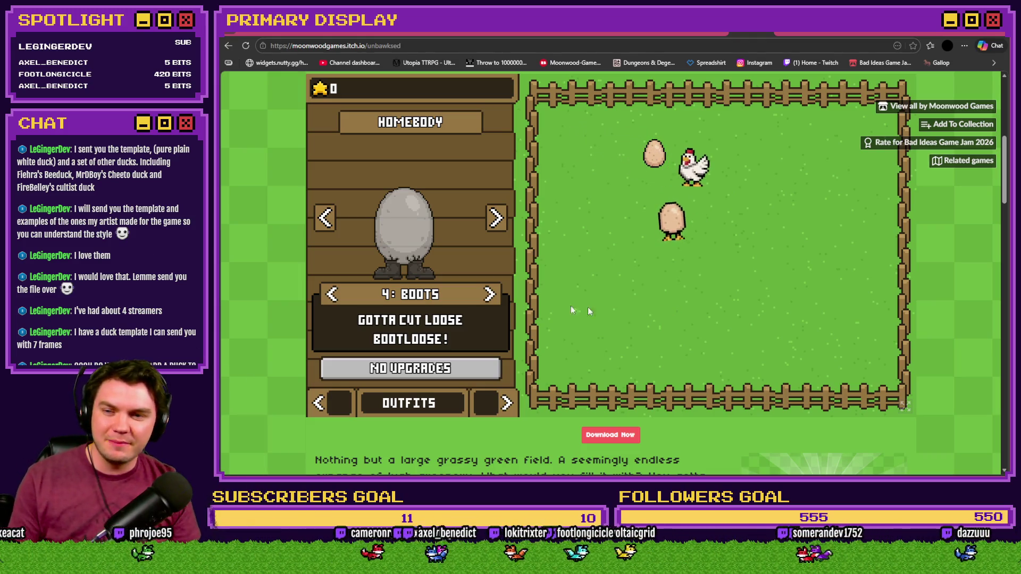
pyautogui.click(490, 295)
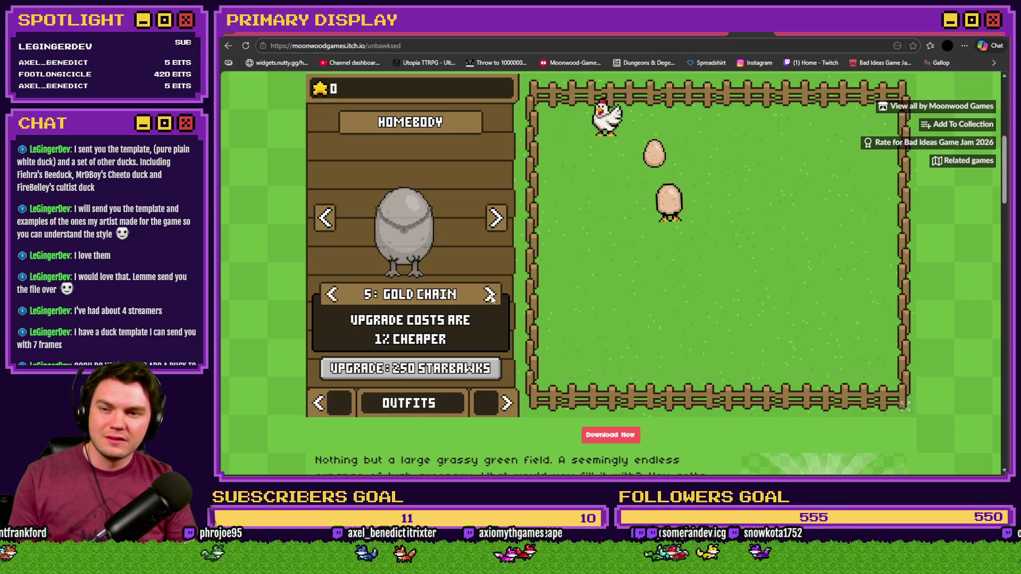
pyautogui.click(332, 294)
pyautogui.click(332, 294)
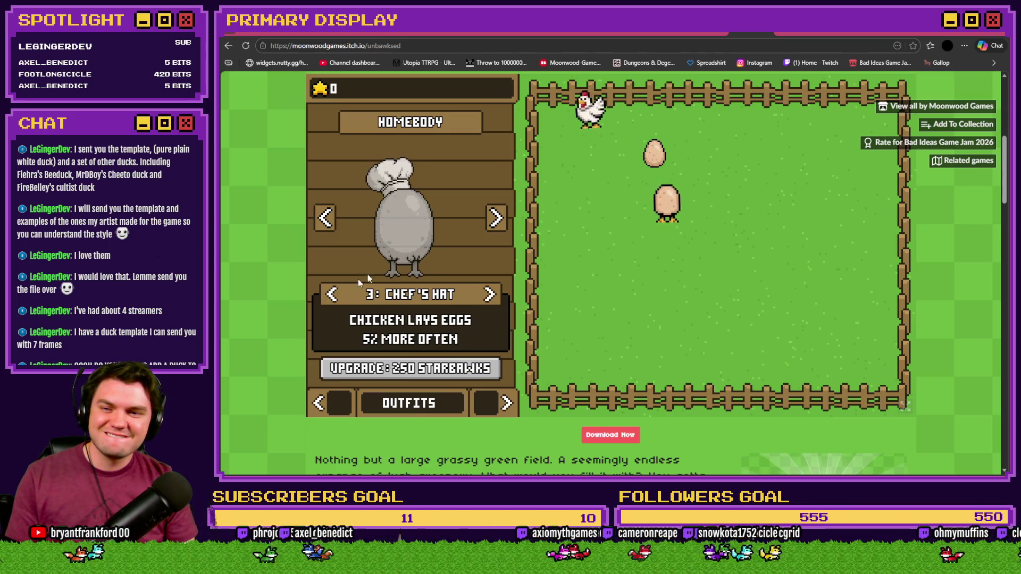
# Preview the Popcorn Chicken through Crown, Umbrella, Chef's Hat and Boots outfits and onward.
pyautogui.click(496, 217)
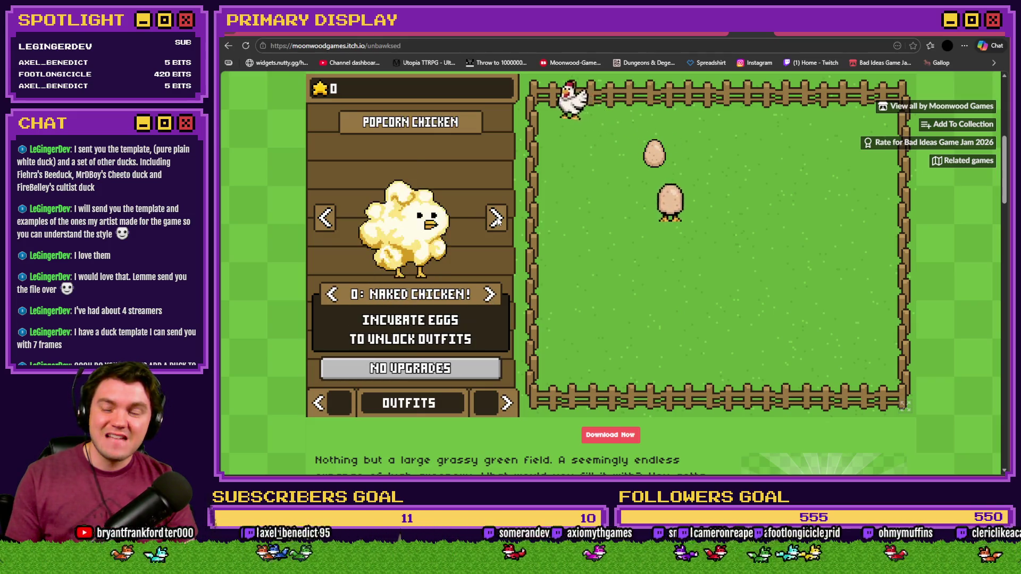
pyautogui.click(490, 295)
pyautogui.click(490, 295)
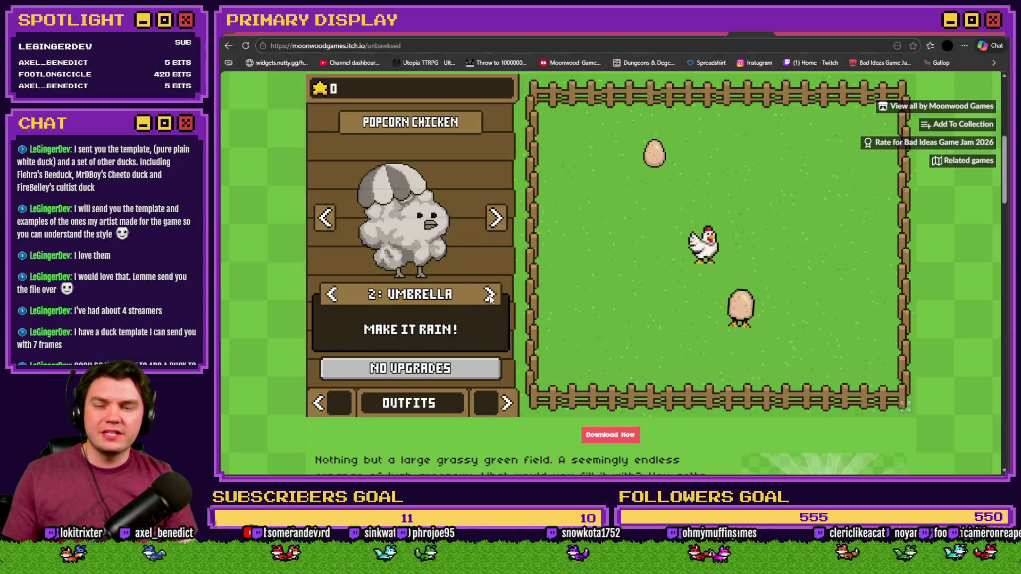
pyautogui.click(489, 295)
pyautogui.click(489, 295)
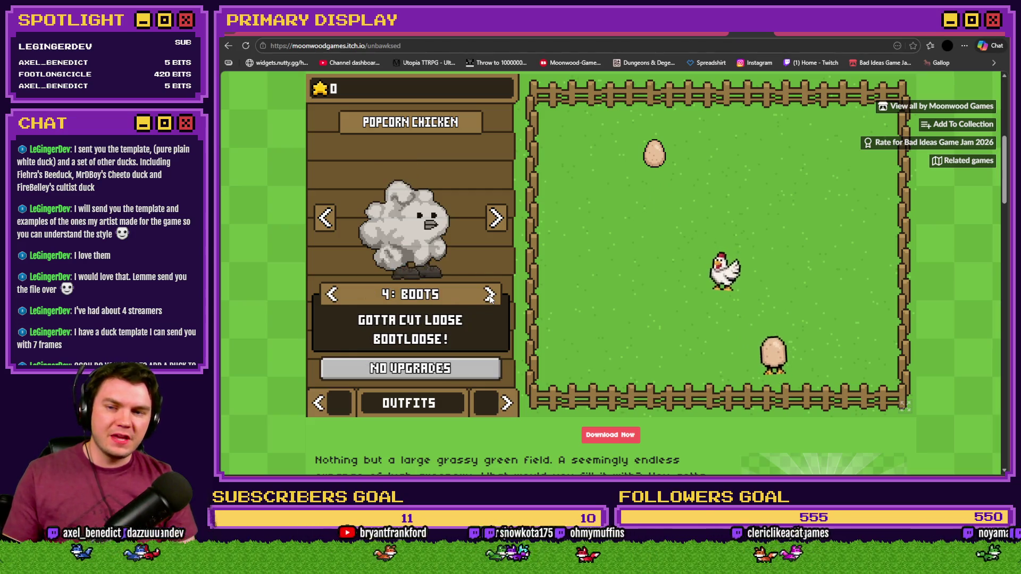
pyautogui.click(490, 295)
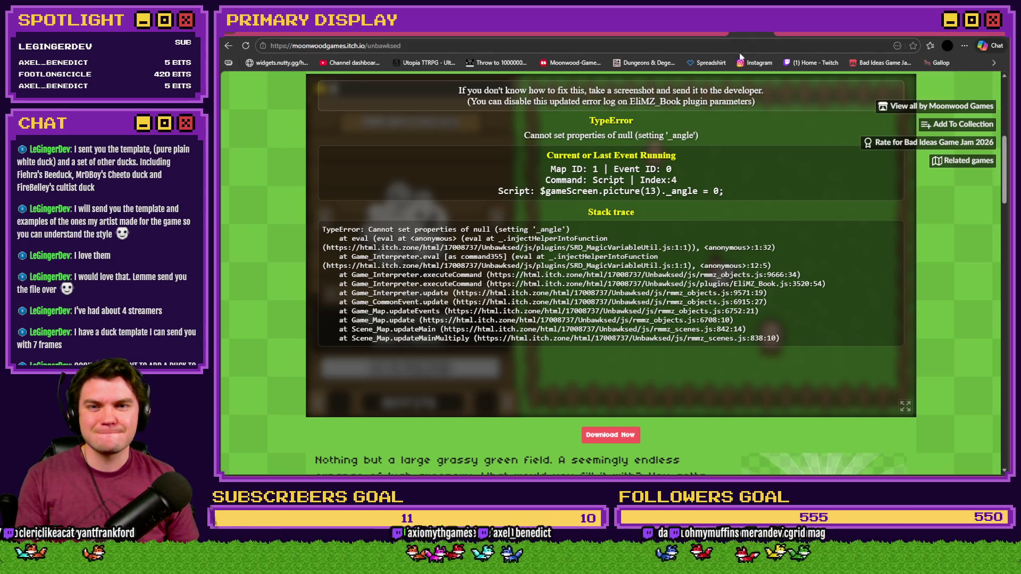
# Switch to the Bad Ideas Game Jam 2026 submissions page listing 529 entries.
pyautogui.click(701, 30)
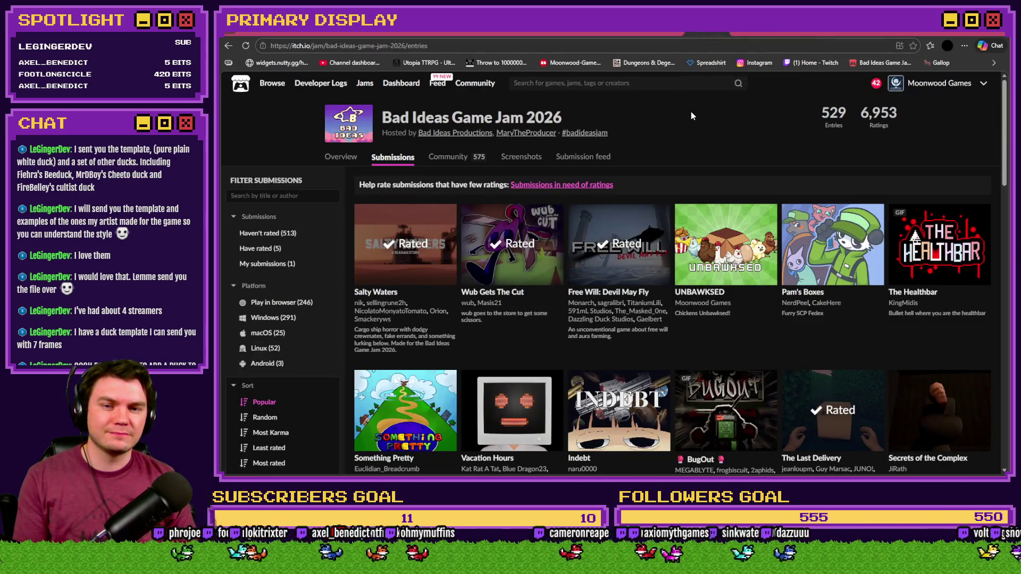
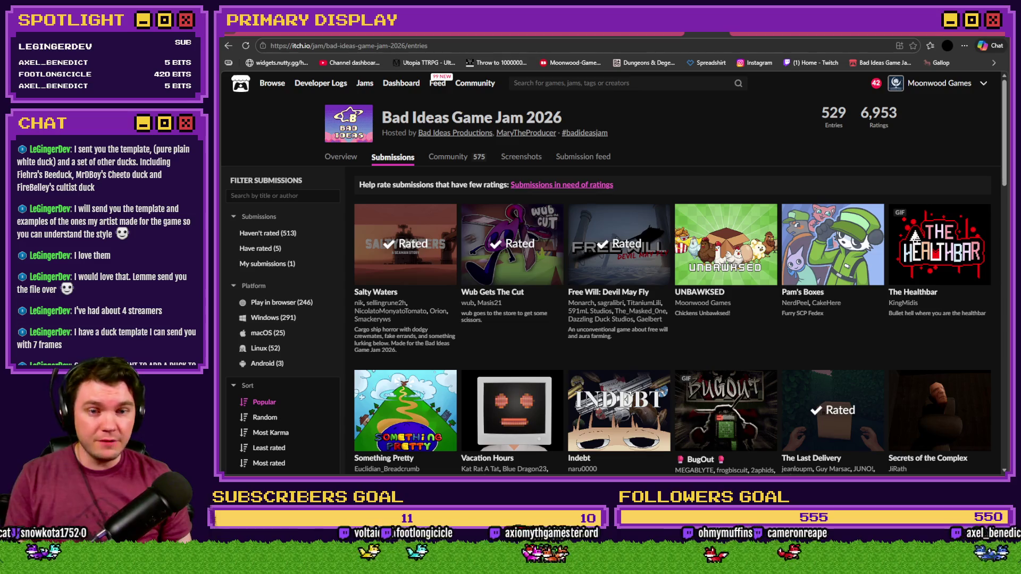
# Switch from the itch.io jam page to the RPG Maker MV editor showing the TheTomb map.
pyautogui.hotkey('alt', 'Tab')
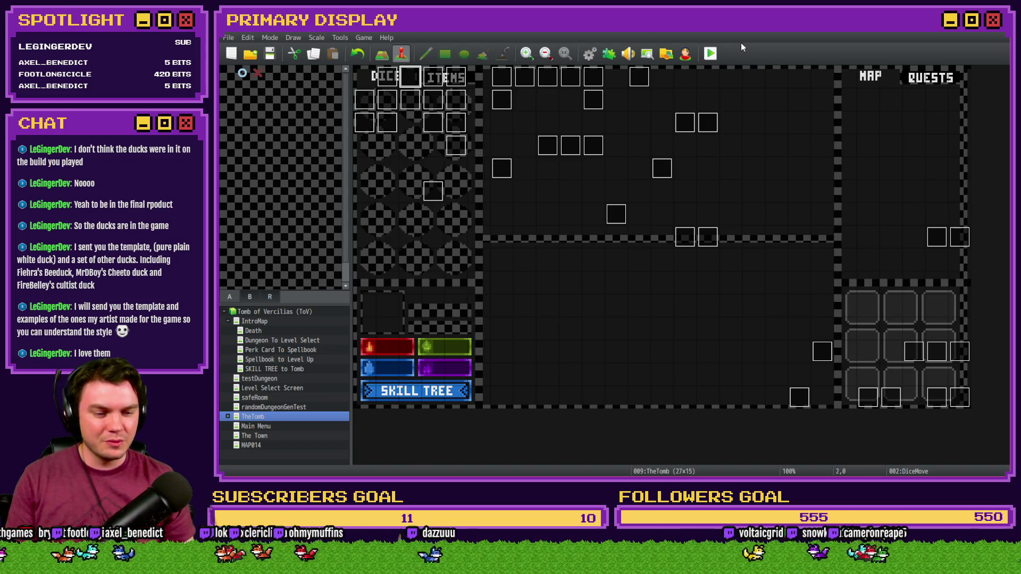
# Check Common Events in the Database, then save and playtest the game before closing it.
pyautogui.click(590, 53)
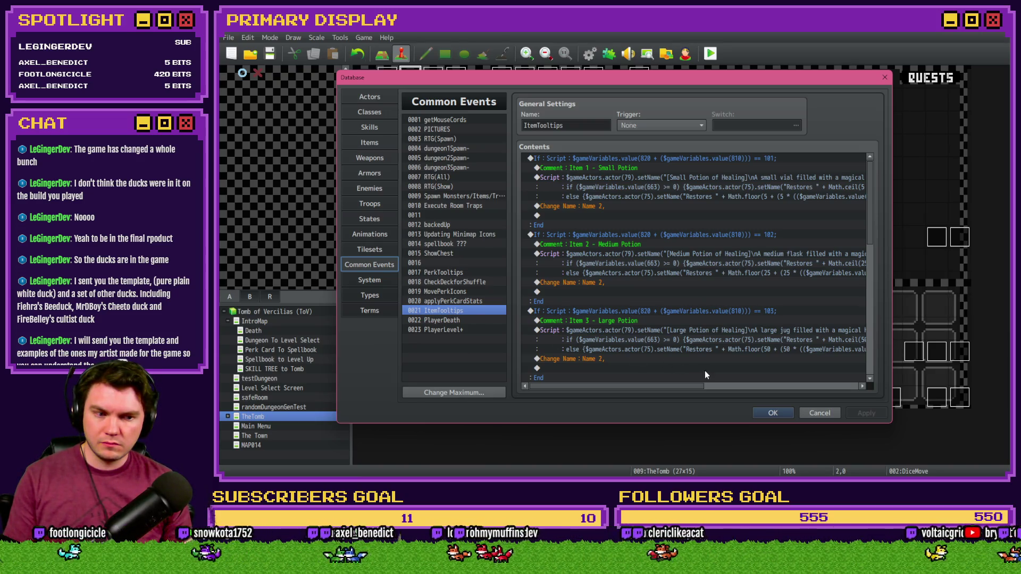
pyautogui.click(771, 412)
pyautogui.click(711, 56)
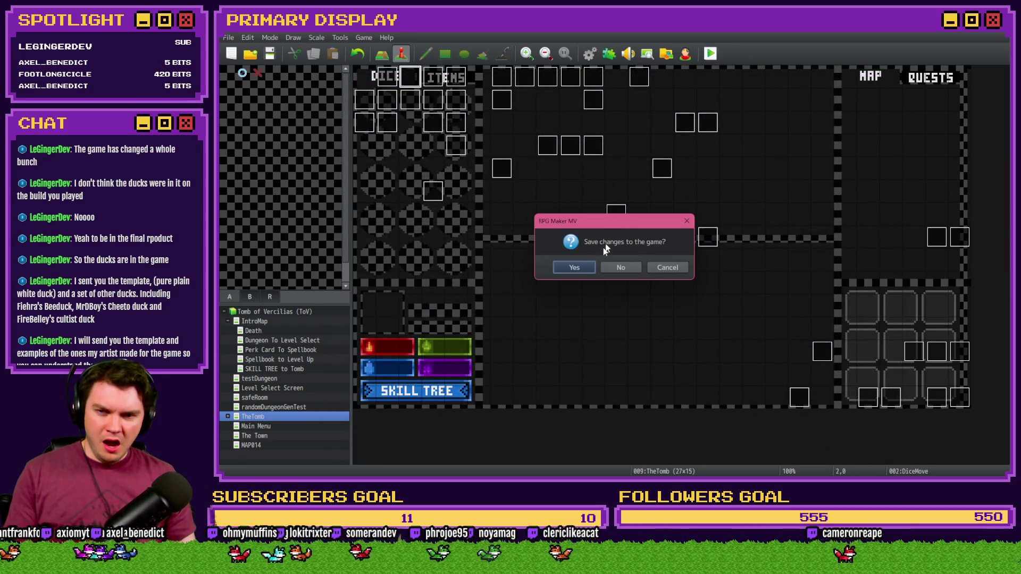
pyautogui.click(585, 268)
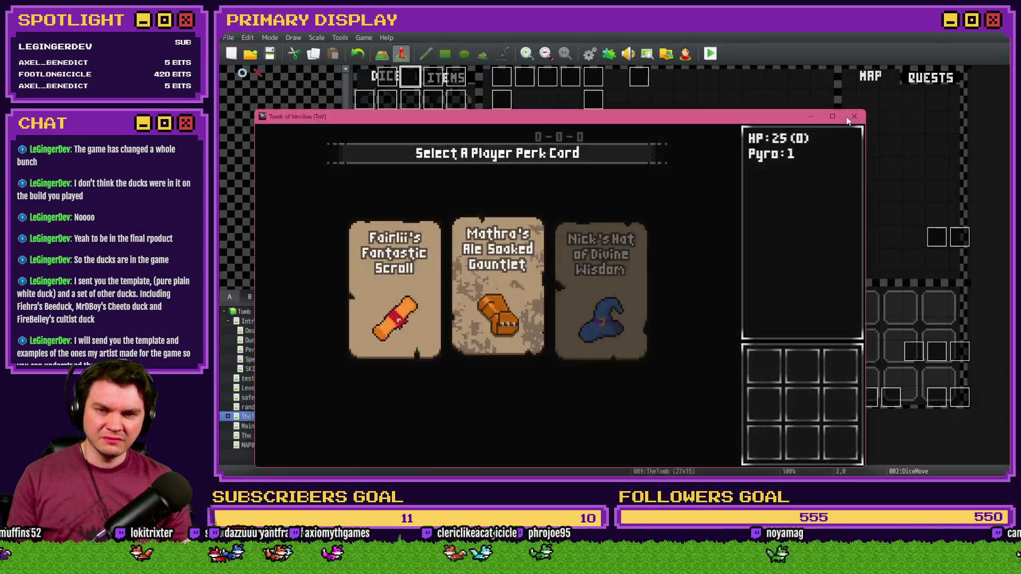
pyautogui.click(848, 117)
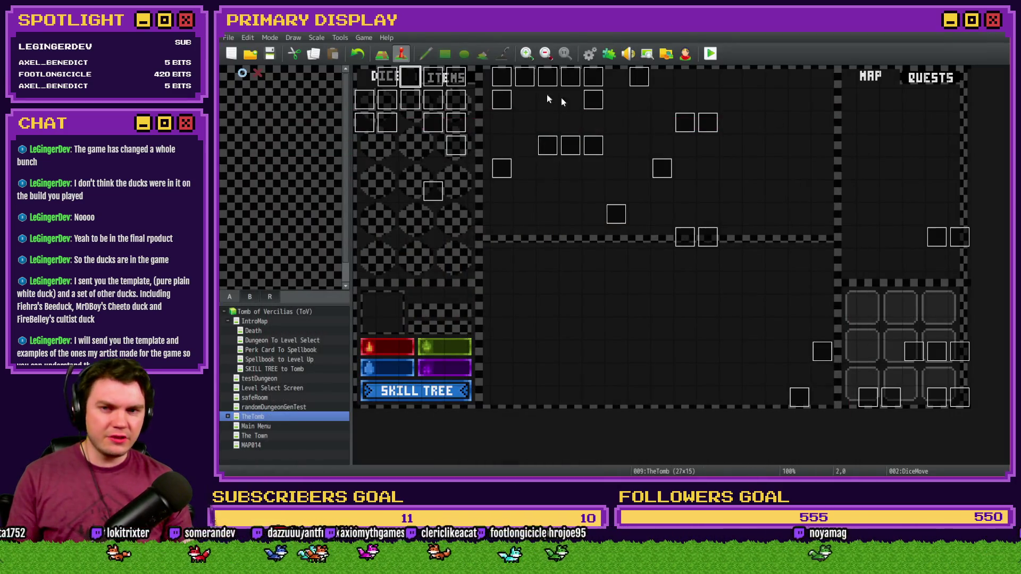
# Open the DiceMove event's Medium Health Potion healing script and review its formula.
pyautogui.doubleClick(412, 80)
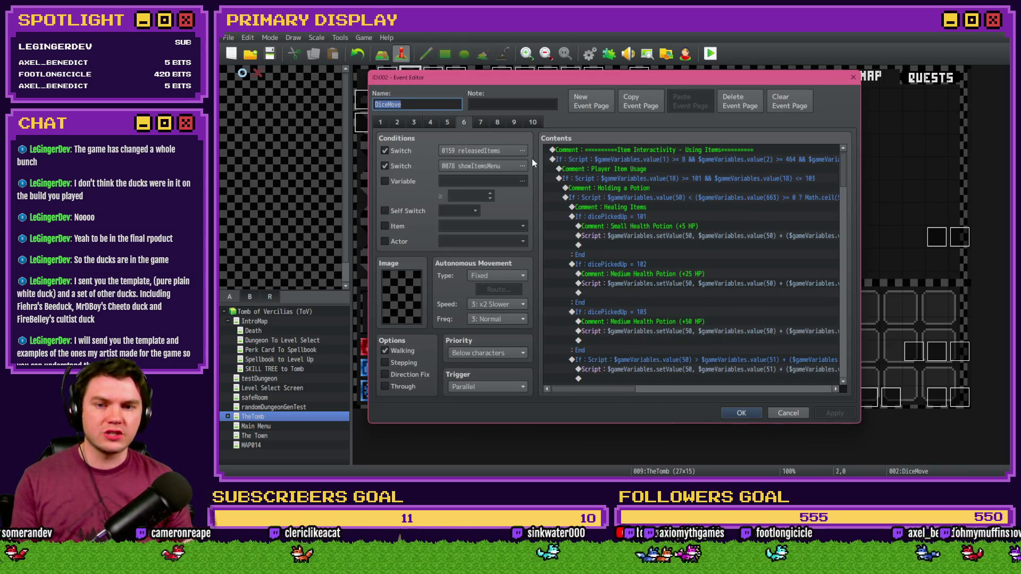
pyautogui.click(670, 238)
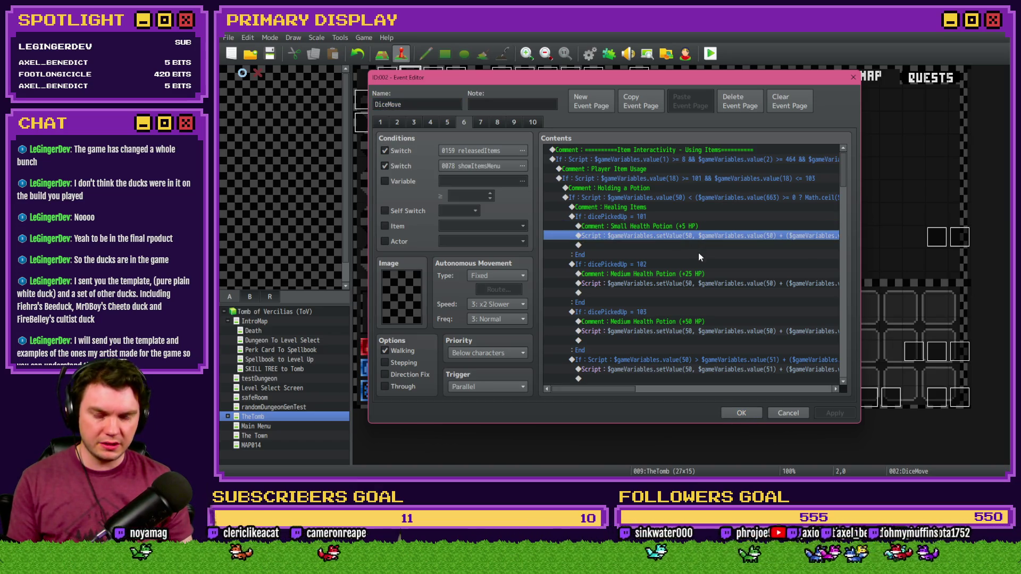
pyautogui.press('Return')
pyautogui.press('Home')
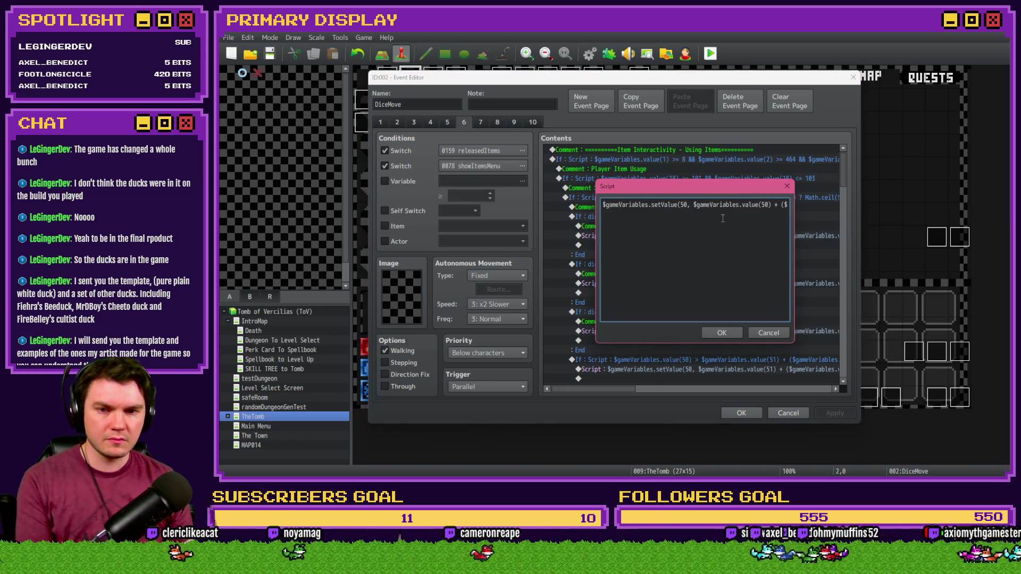
pyautogui.press('Right')
pyautogui.press('Right')
pyautogui.press('Right')
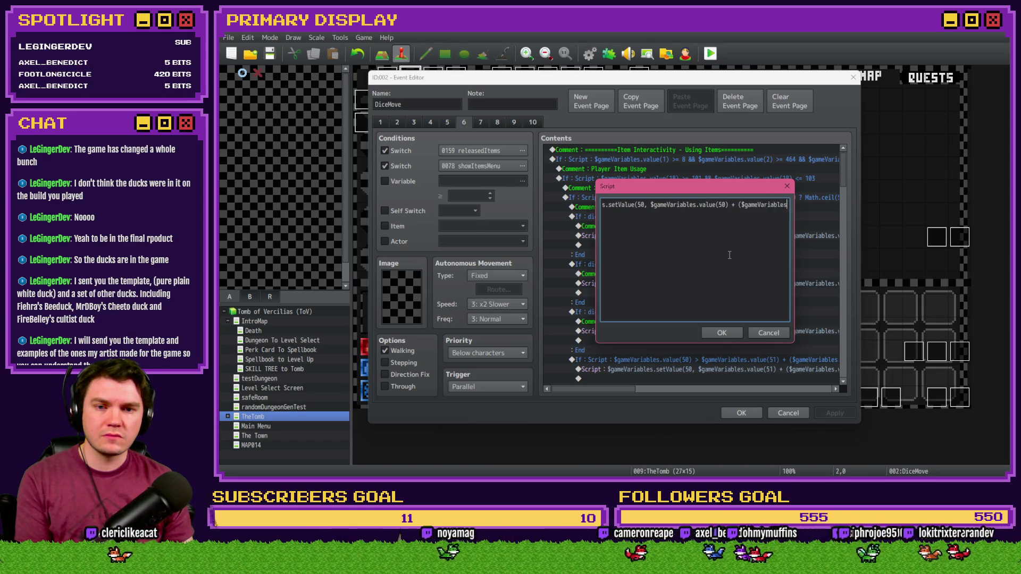
pyautogui.press('Right')
pyautogui.press('Right')
pyautogui.press('Right')
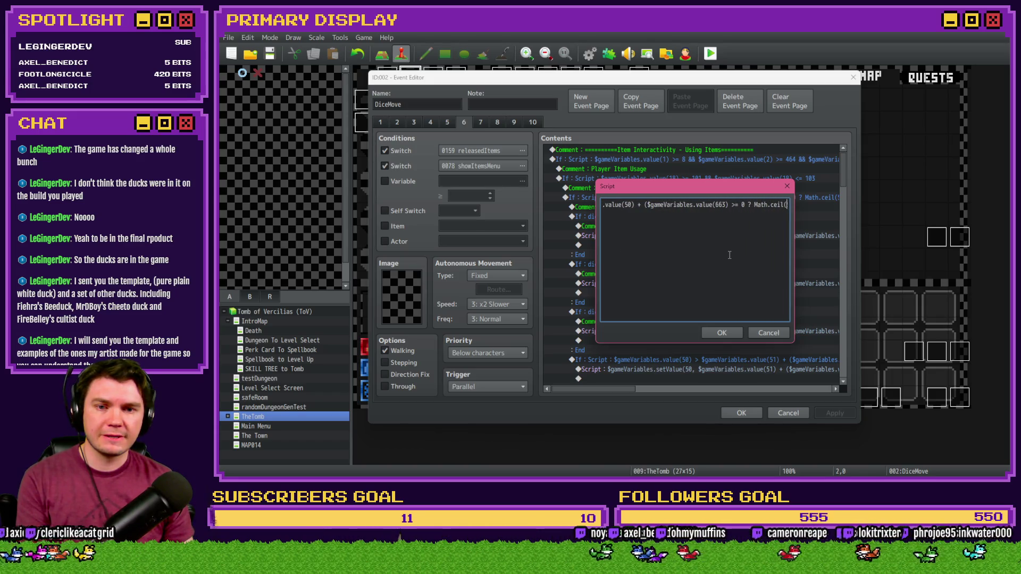
pyautogui.press('End')
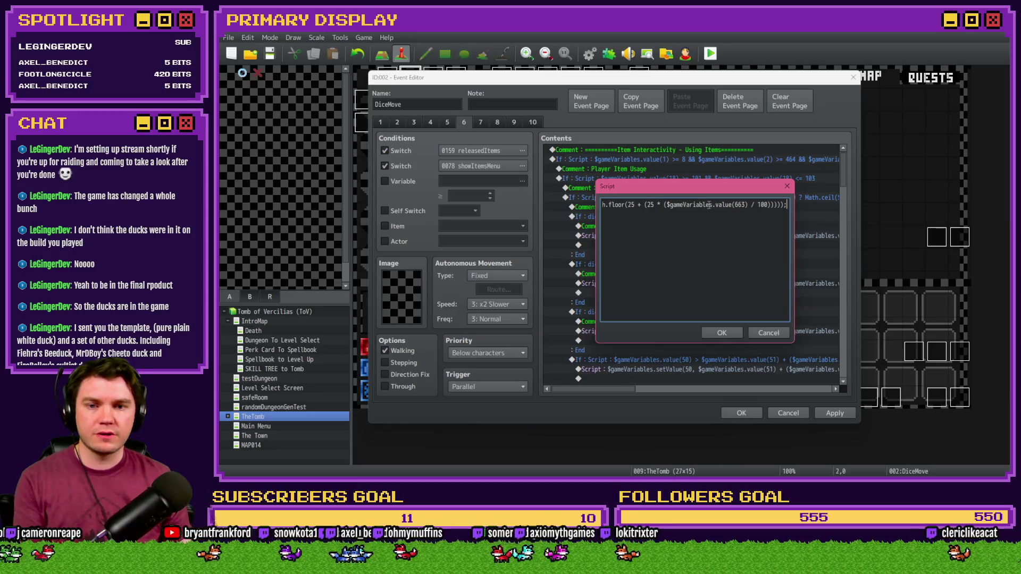
pyautogui.press('Home')
pyautogui.press('Right')
pyautogui.press('Right')
pyautogui.press('Right')
pyautogui.press('Right')
pyautogui.press('Right')
pyautogui.press('Right')
pyautogui.doubleClick(706, 205)
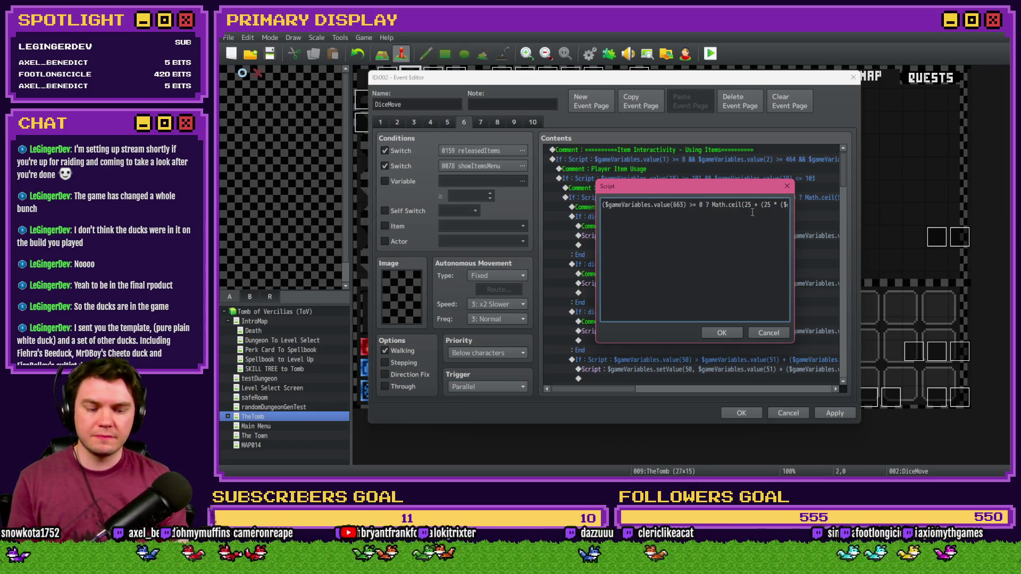
pyautogui.hotkey('ctrl', 'a')
pyautogui.press('Home')
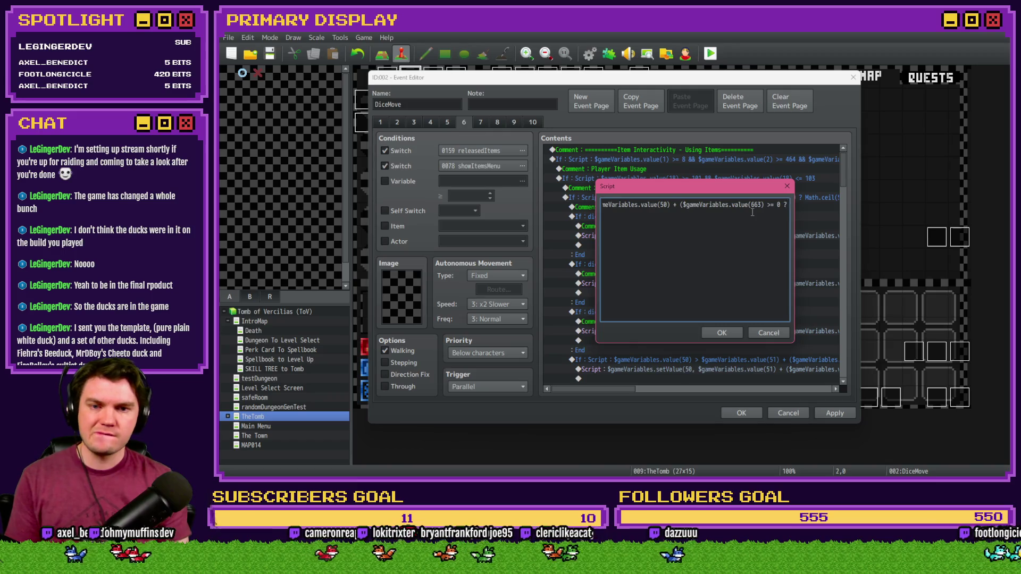
pyautogui.press('Right')
pyautogui.press('Right')
pyautogui.press('Right')
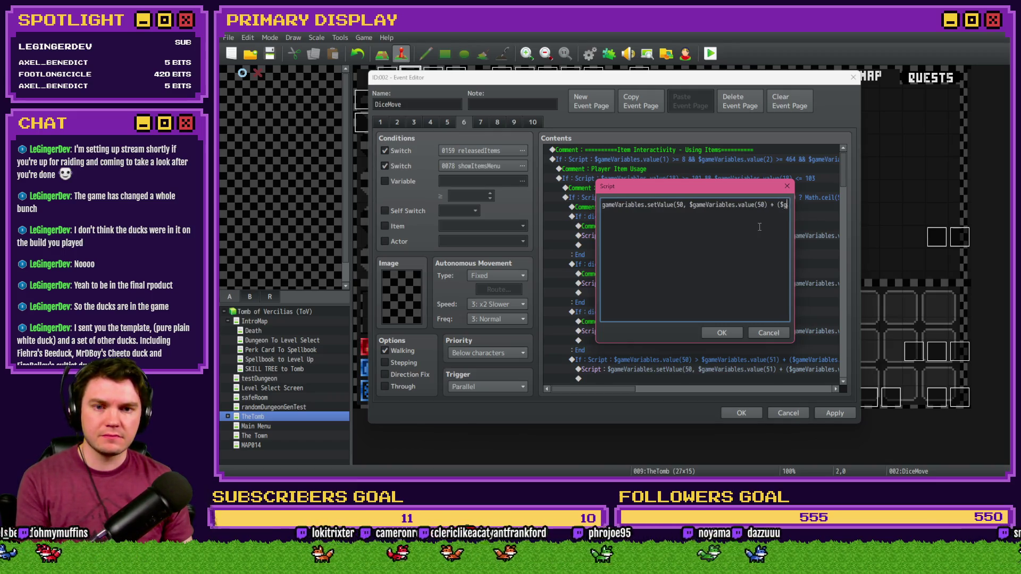
# Change the Medium Health Potion formula's four 5s to 25 in both Math.ceil and Math.floor terms.
pyautogui.click(731, 211)
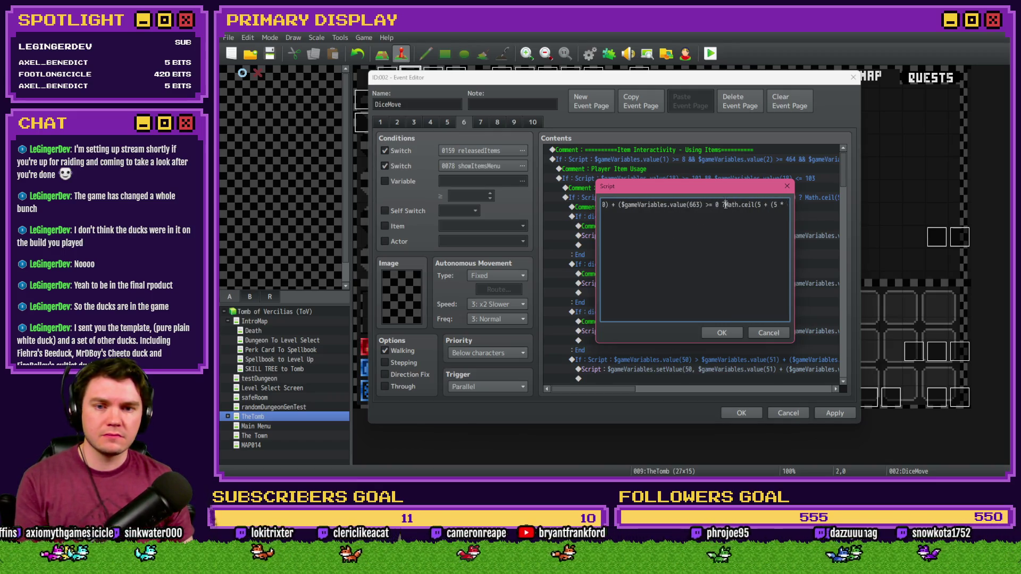
pyautogui.write('2')
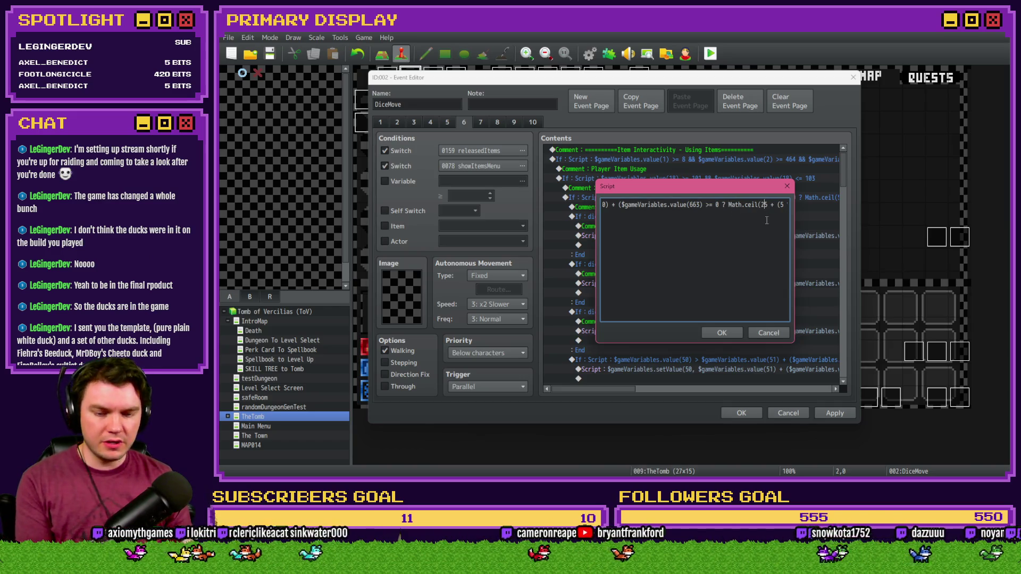
pyautogui.press('Right')
pyautogui.press('Right')
pyautogui.press('Right')
pyautogui.click(732, 204)
pyautogui.write('2')
pyautogui.press('Right')
pyautogui.press('Right')
pyautogui.press('Right')
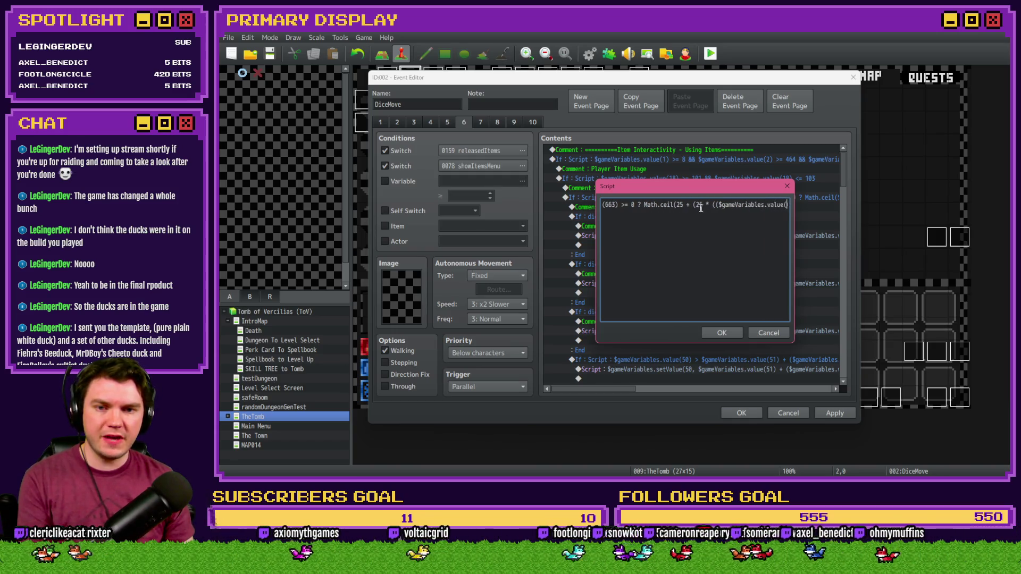
pyautogui.press('Right')
pyautogui.press('Right')
pyautogui.press('Right')
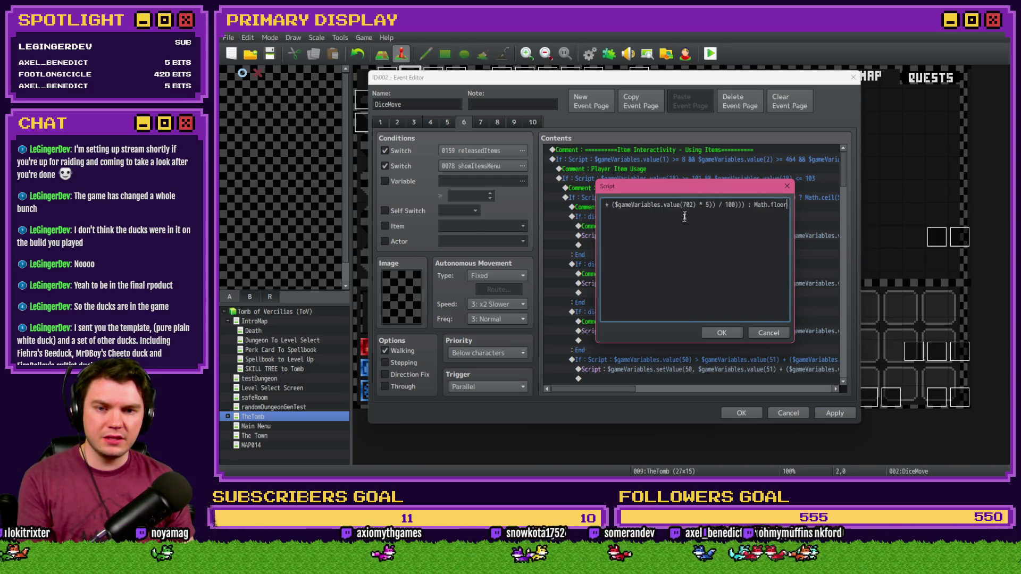
pyautogui.click(673, 205)
pyautogui.write('2')
pyautogui.click(695, 206)
pyautogui.write('25 * (($gameVariables.value(6')
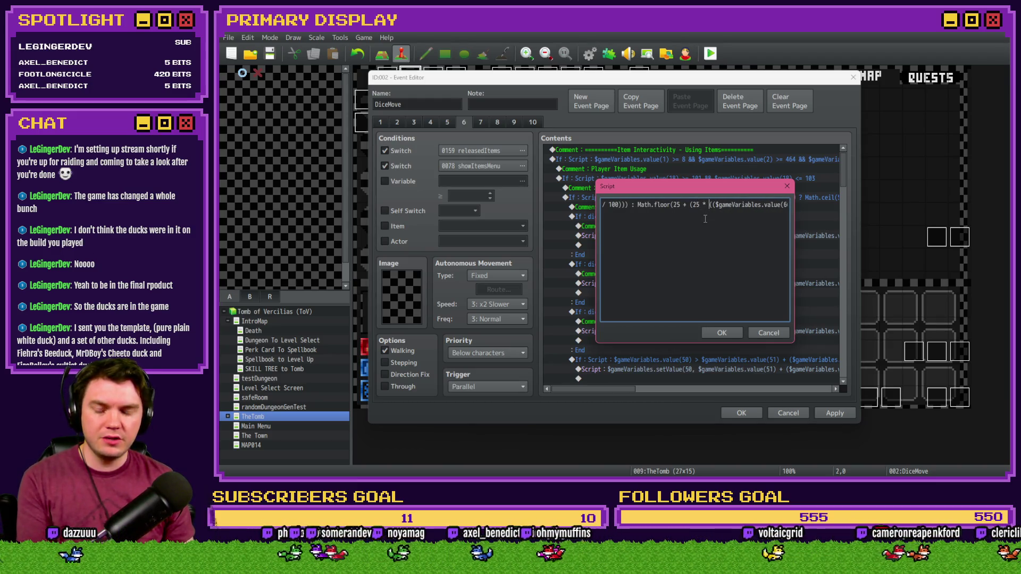
pyautogui.press('Right')
pyautogui.press('Right')
pyautogui.press('Right')
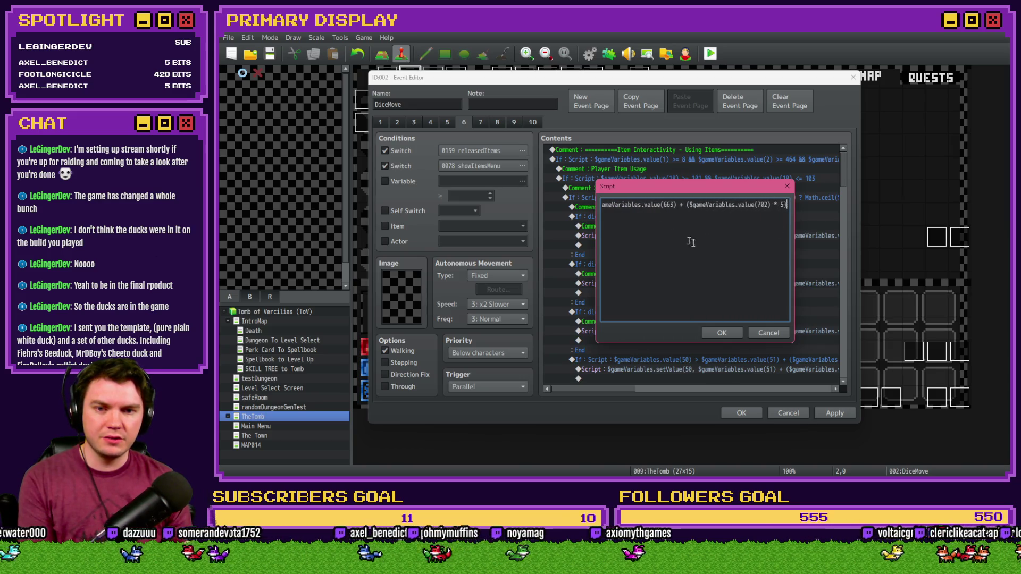
pyautogui.click(725, 333)
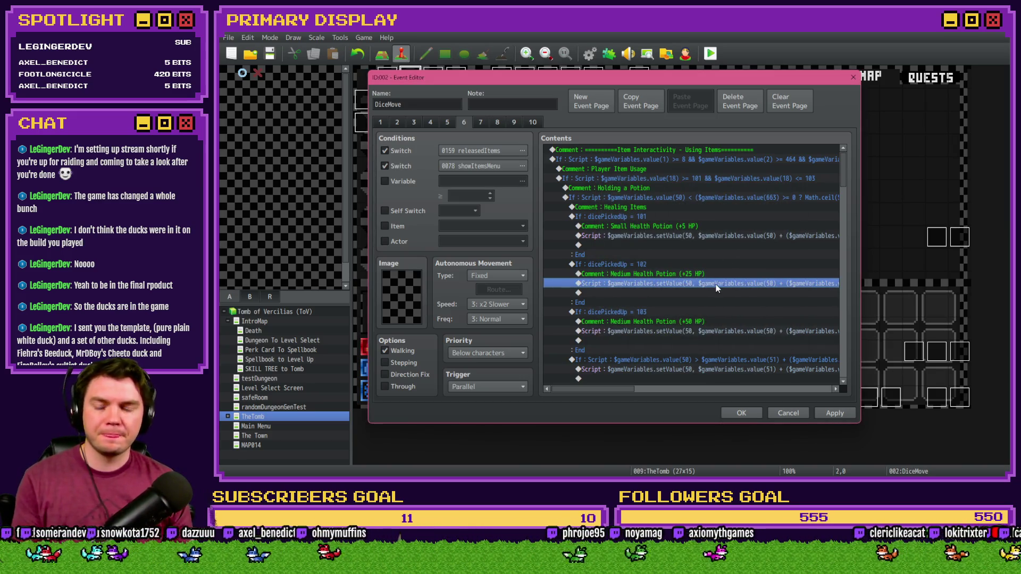
# Change the +50 HP potion script's 5s to 50 in Math.ceil and Math.floor, then save DiceMove.
pyautogui.doubleClick(698, 330)
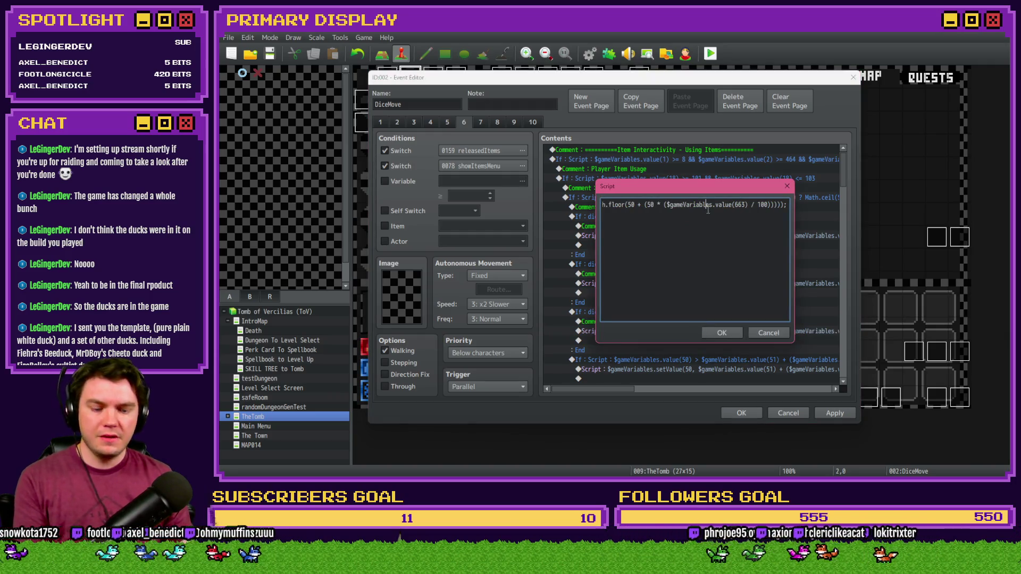
pyautogui.press('Home')
pyautogui.click(766, 205)
pyautogui.press('Right')
pyautogui.press('Right')
pyautogui.press('Right')
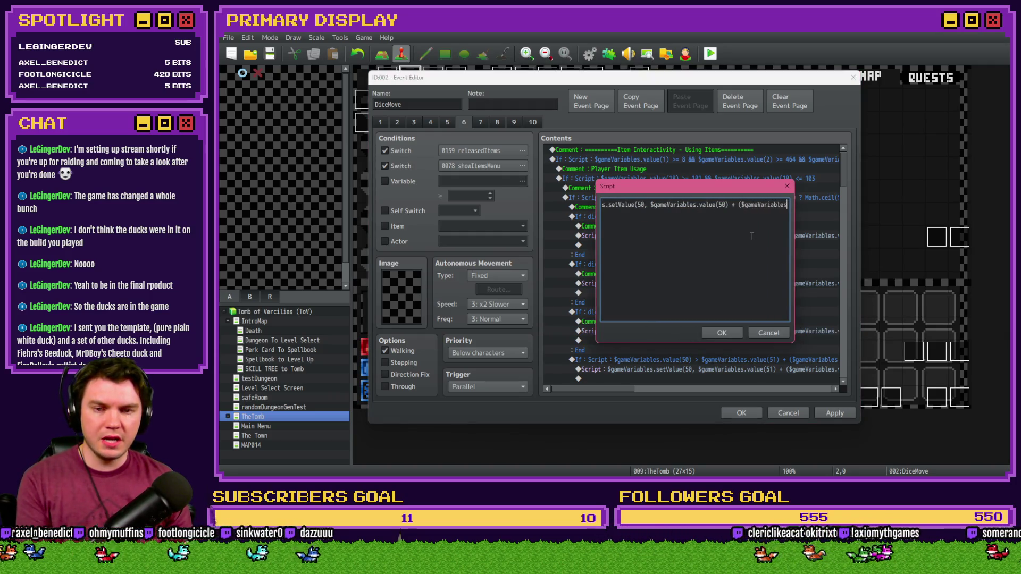
pyautogui.press('Right')
pyautogui.press('Right')
pyautogui.press('Right')
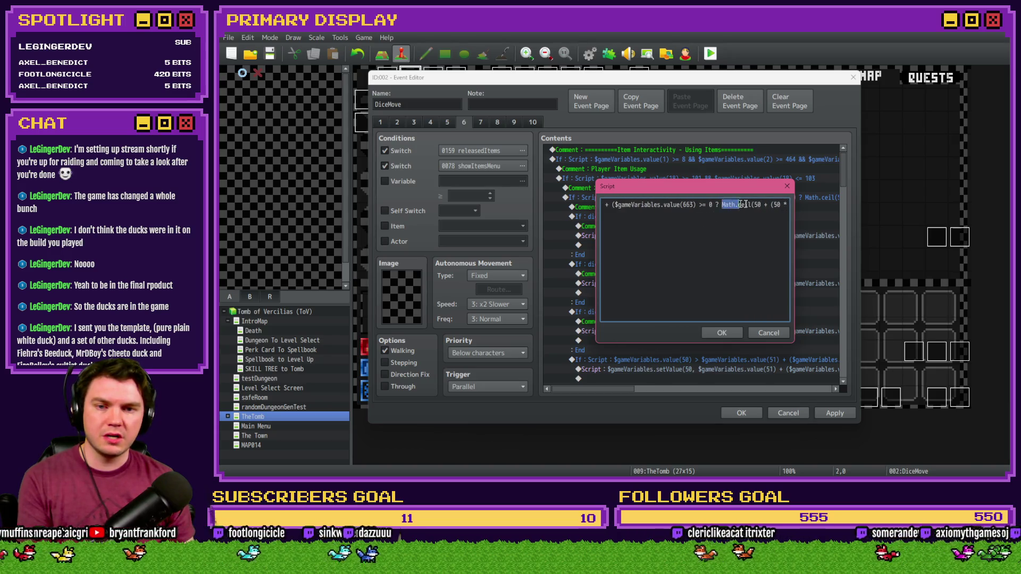
pyautogui.press('Home')
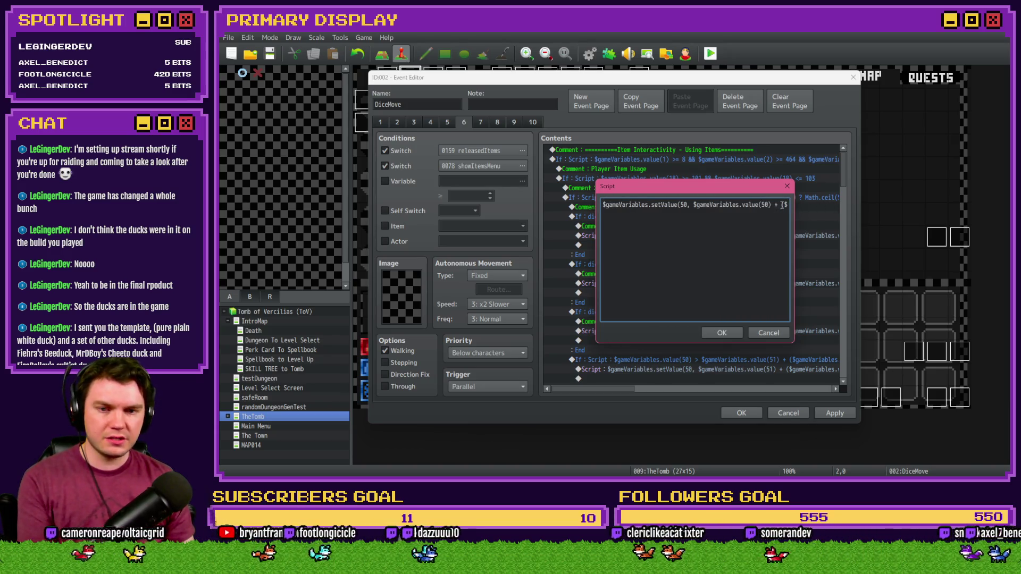
pyautogui.press('Right')
pyautogui.press('Right')
pyautogui.press('Right')
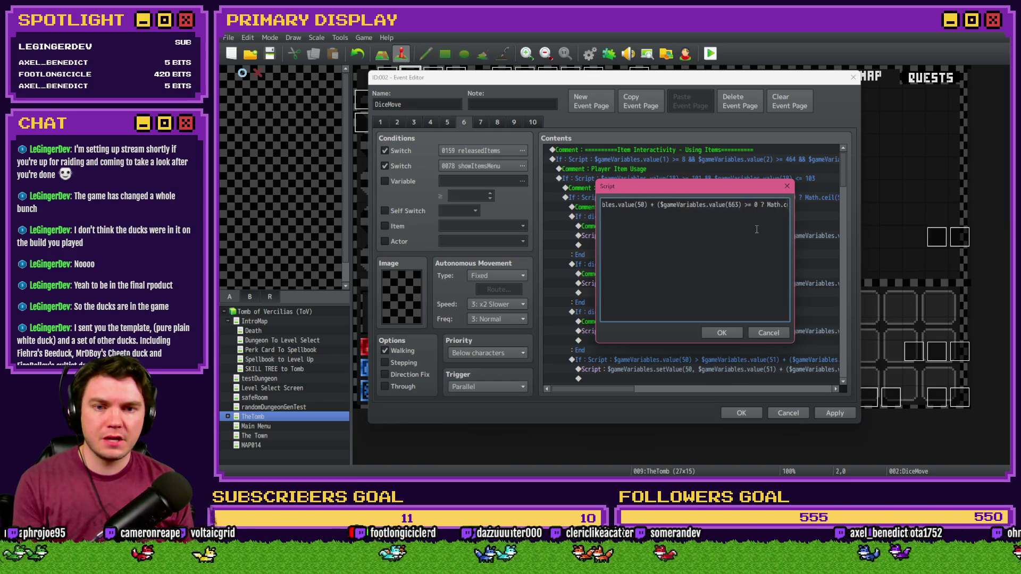
pyautogui.press('Right')
pyautogui.press('Right')
pyautogui.press('Right')
pyautogui.write('0')
pyautogui.write('0')
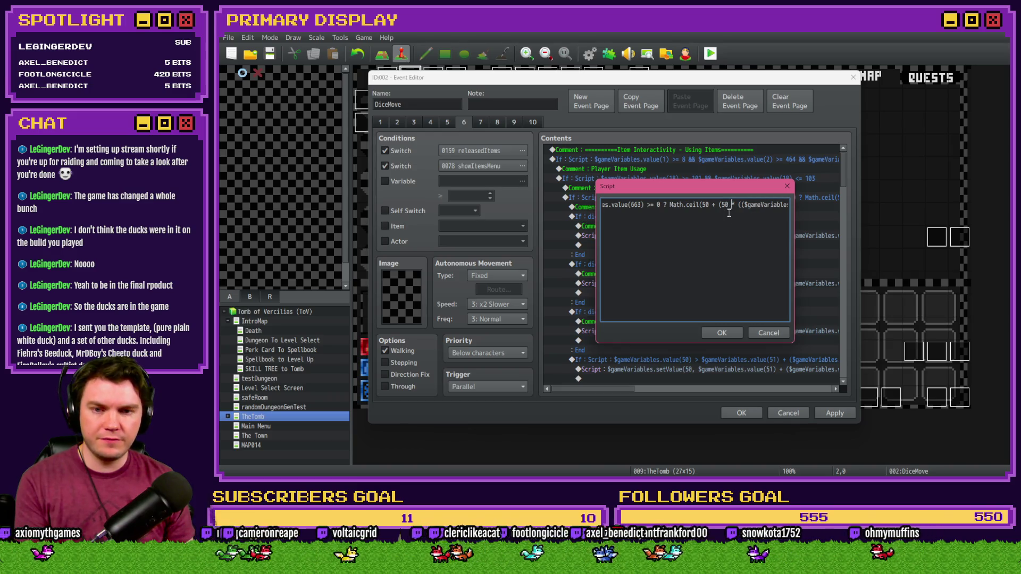
pyautogui.press('Right')
pyautogui.press('Right')
pyautogui.press('Right')
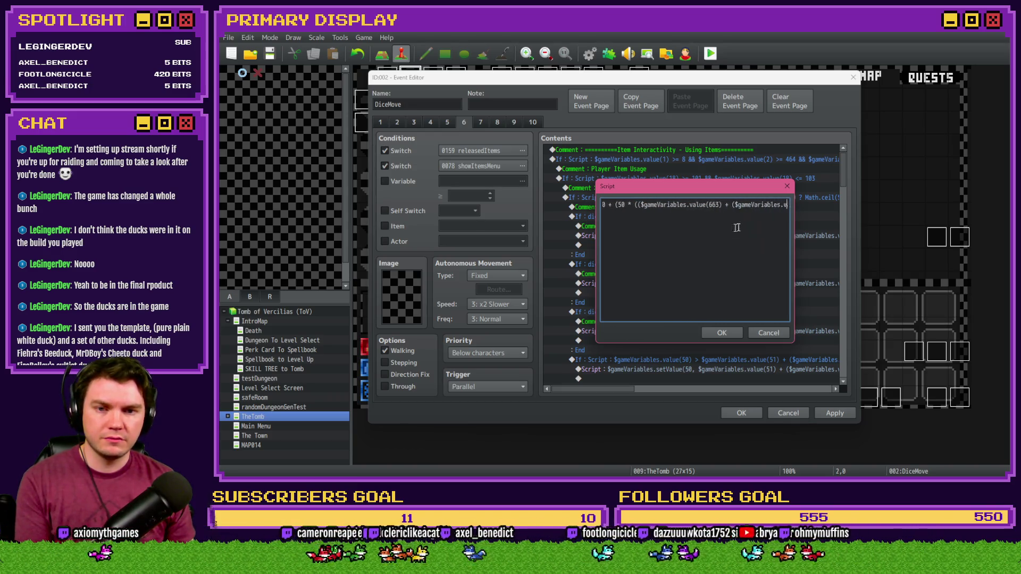
pyautogui.press('Right')
pyautogui.press('Right')
pyautogui.press('Right')
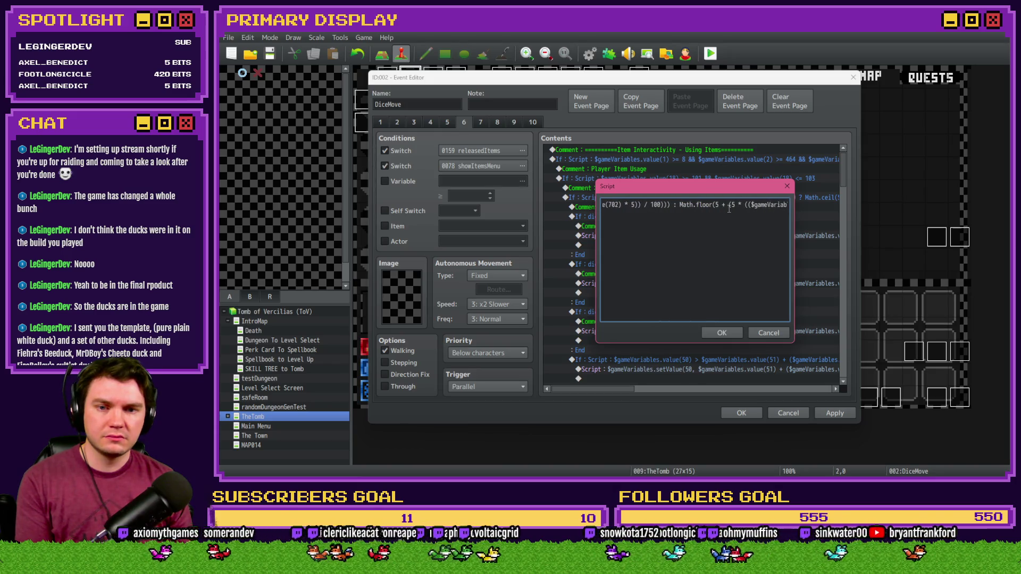
pyautogui.write('0')
pyautogui.click(738, 204)
pyautogui.write('0')
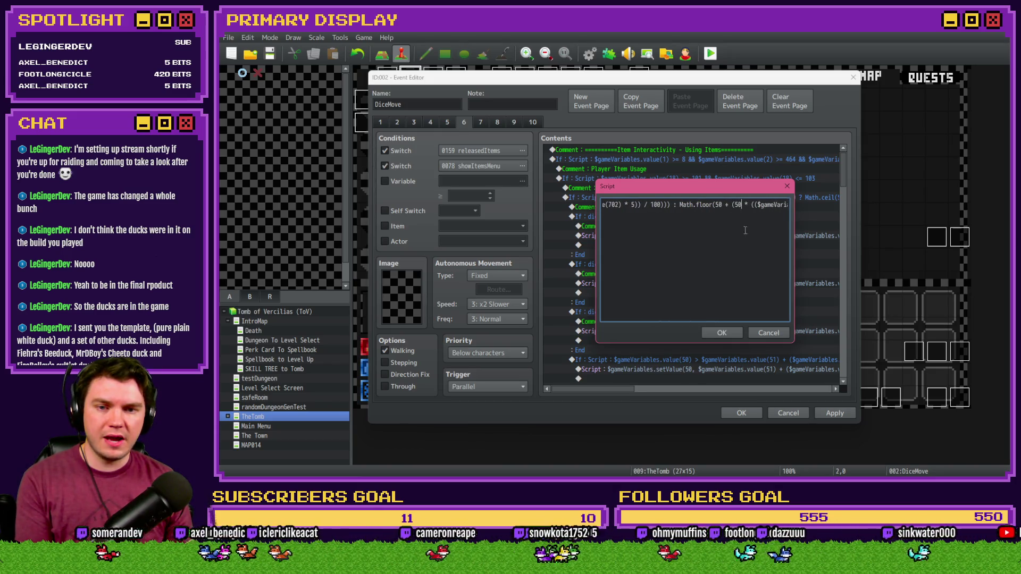
pyautogui.click(723, 333)
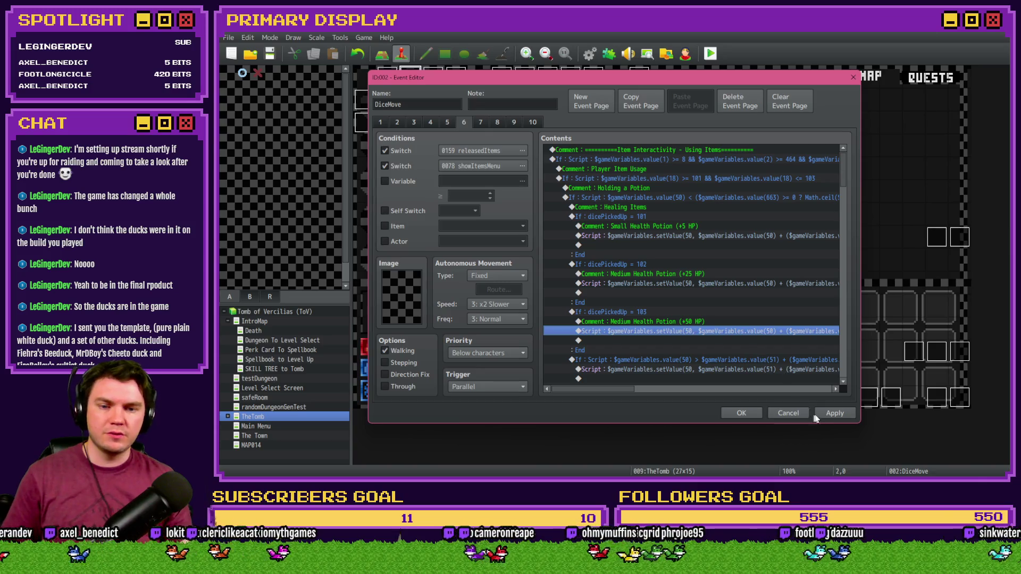
pyautogui.click(742, 412)
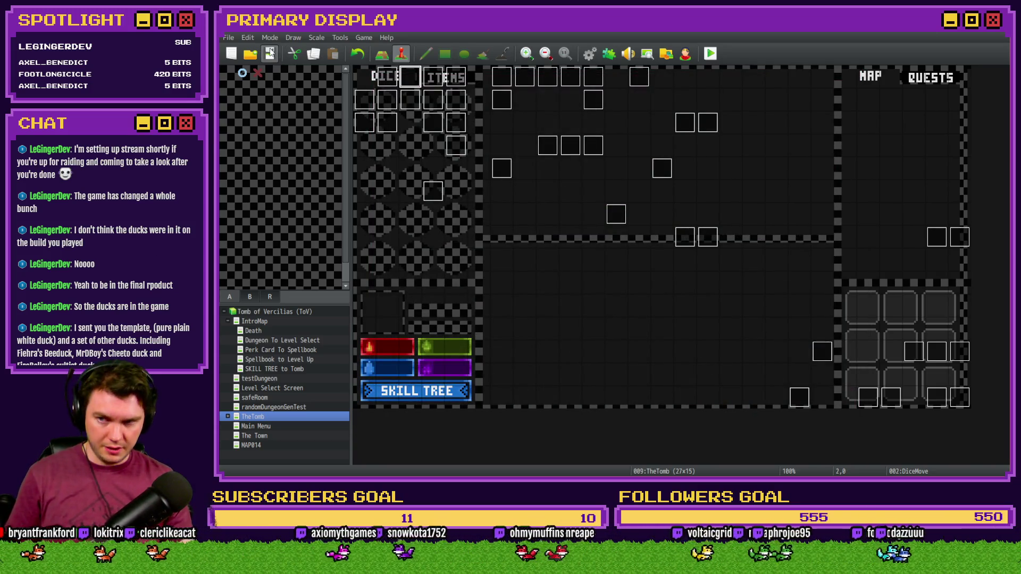
# Playtest the game and take the Spiked Pauldron perk card.
pyautogui.click(709, 54)
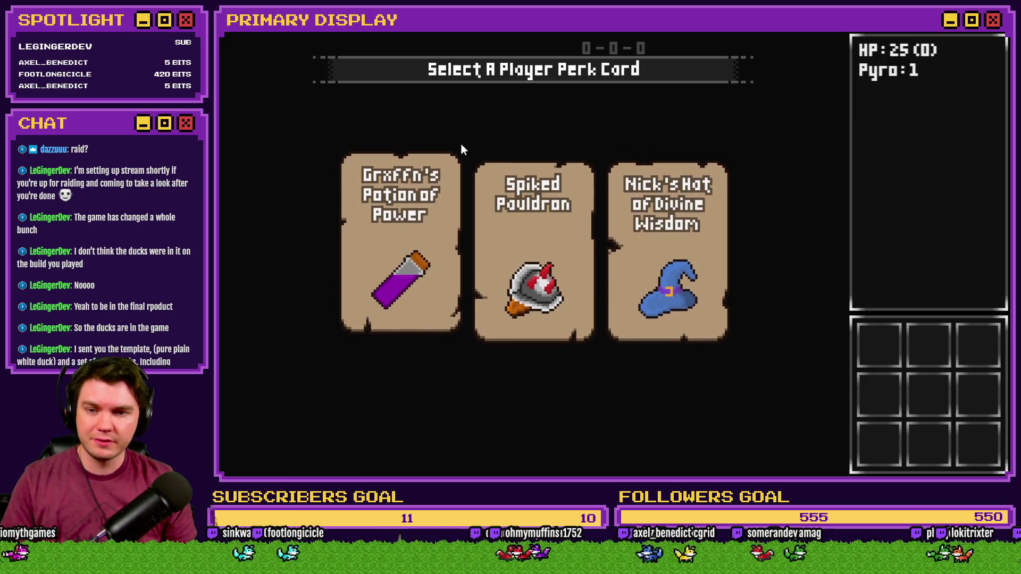
pyautogui.moveTo(444, 203)
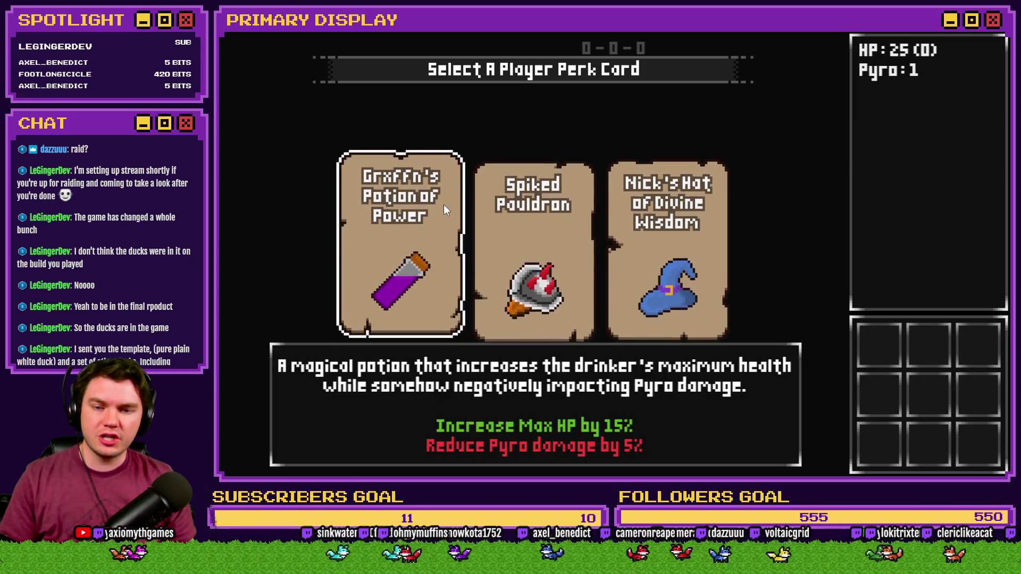
pyautogui.click(504, 217)
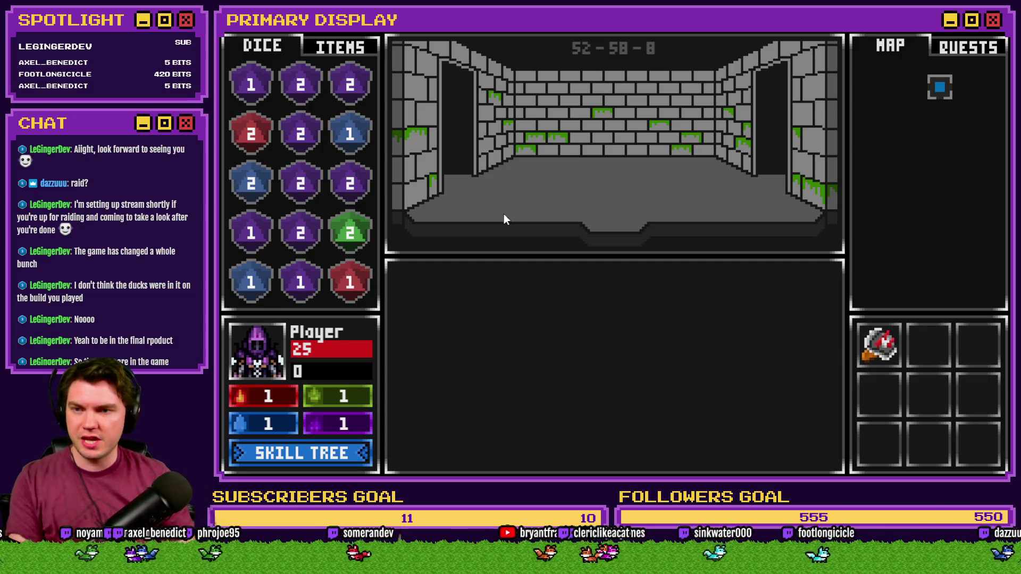
# Restart the run, take Mathra's Ale Soaked Gauntlet, and view the inventory items.
pyautogui.click(490, 203)
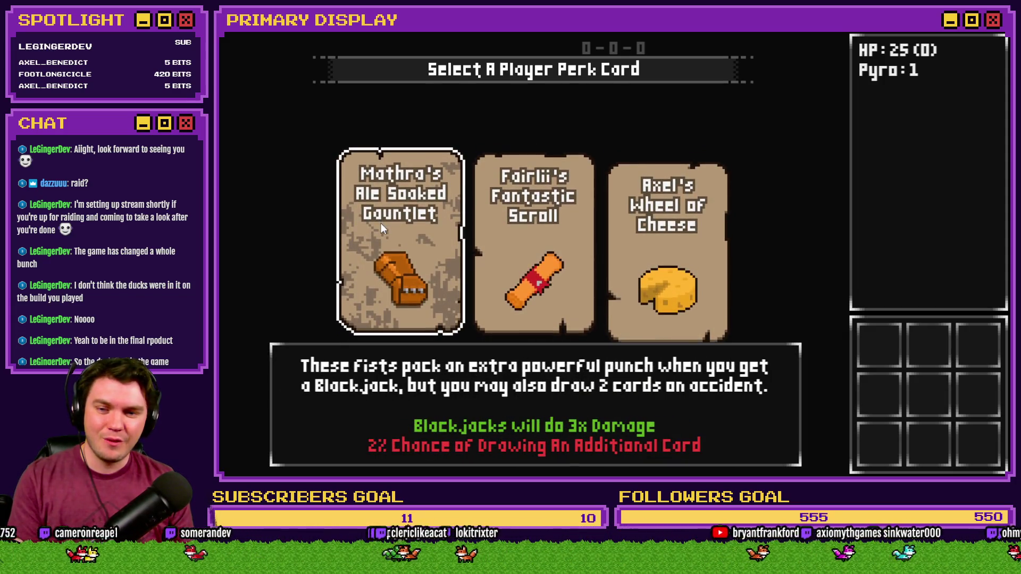
pyautogui.click(381, 224)
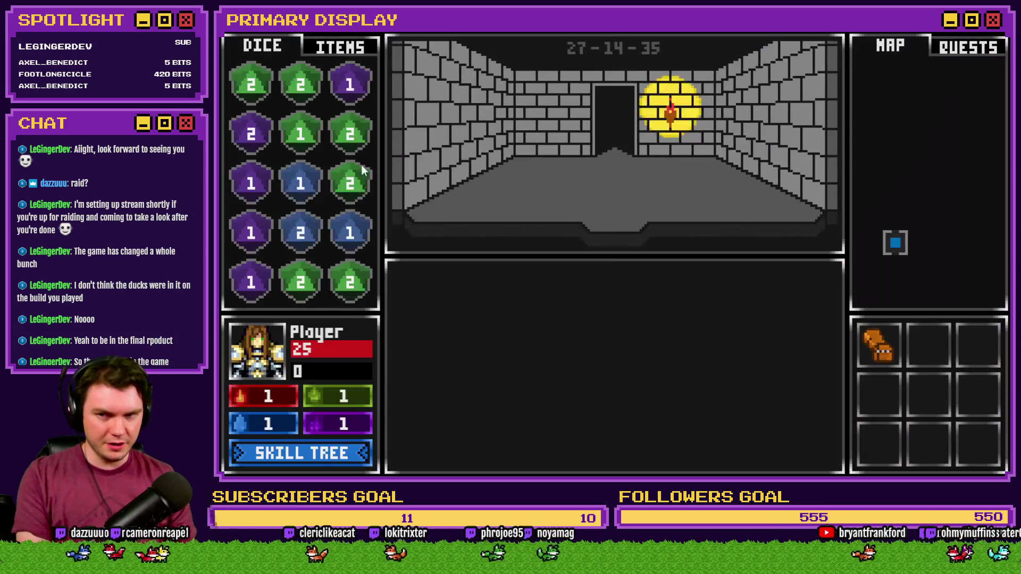
pyautogui.click(343, 47)
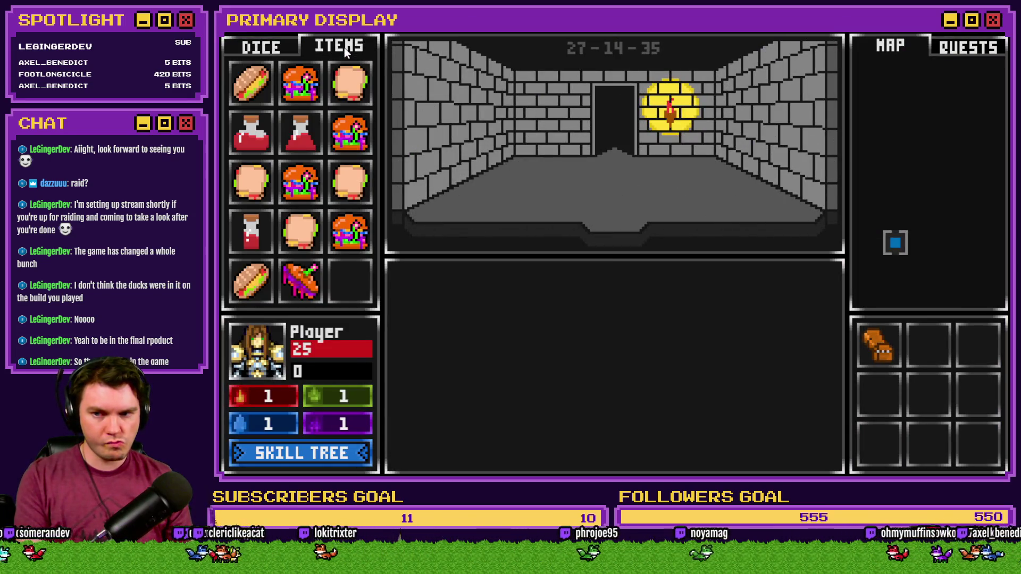
pyautogui.moveTo(251, 237)
pyautogui.press('F9')
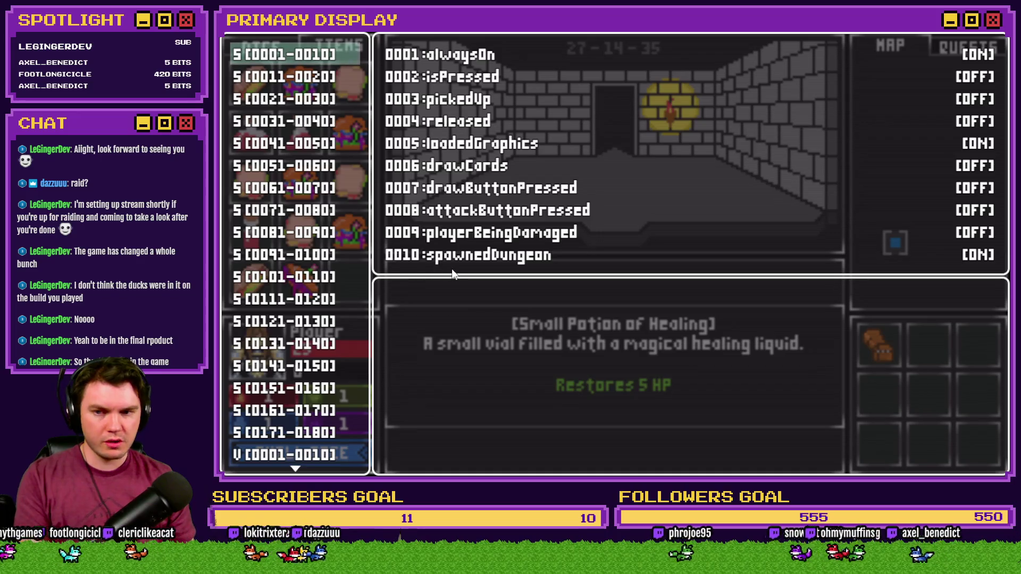
pyautogui.press('Escape')
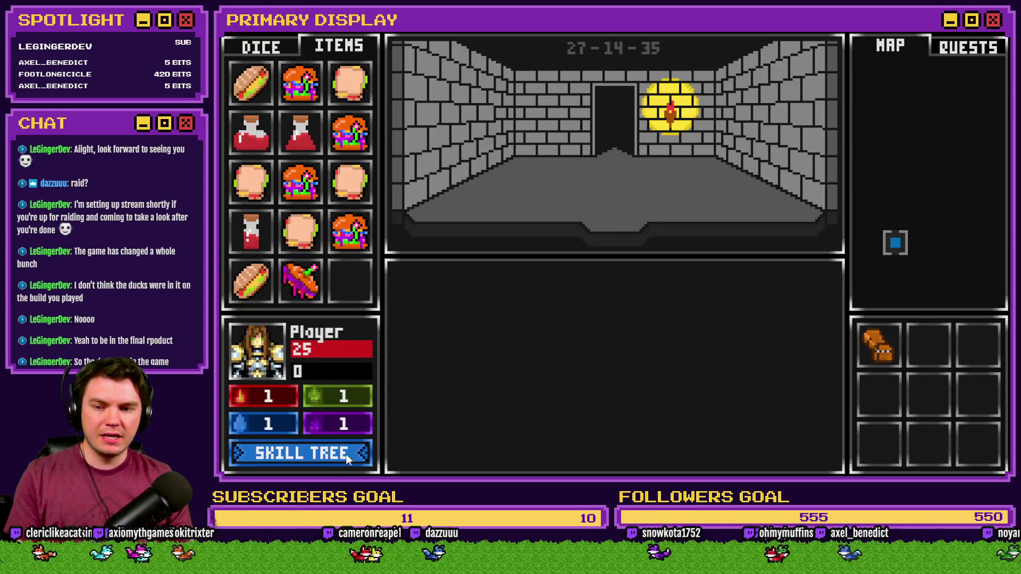
# Invest in Enduring Spirit and max Second Wind at 50% healing efficiency, raising HP to 30.
pyautogui.click(346, 452)
pyautogui.moveTo(331, 276)
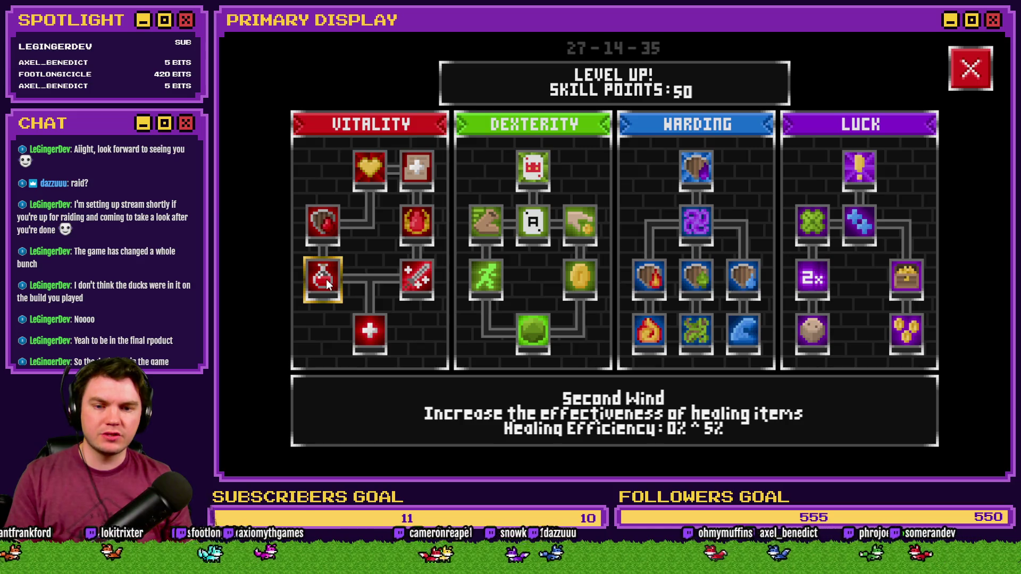
pyautogui.click(359, 322)
pyautogui.click(326, 279)
pyautogui.click(326, 279)
pyautogui.click(326, 279)
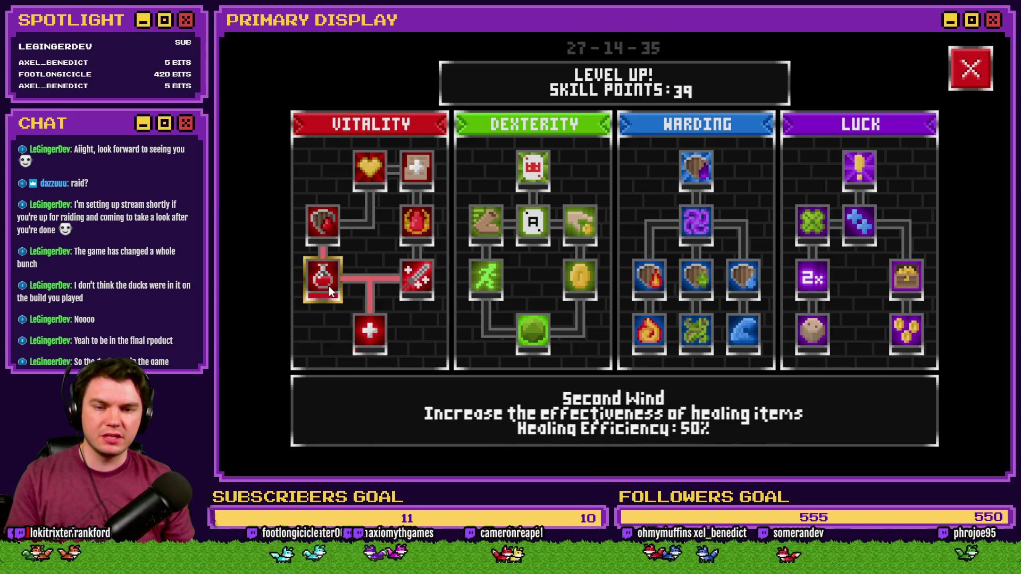
pyautogui.click(969, 84)
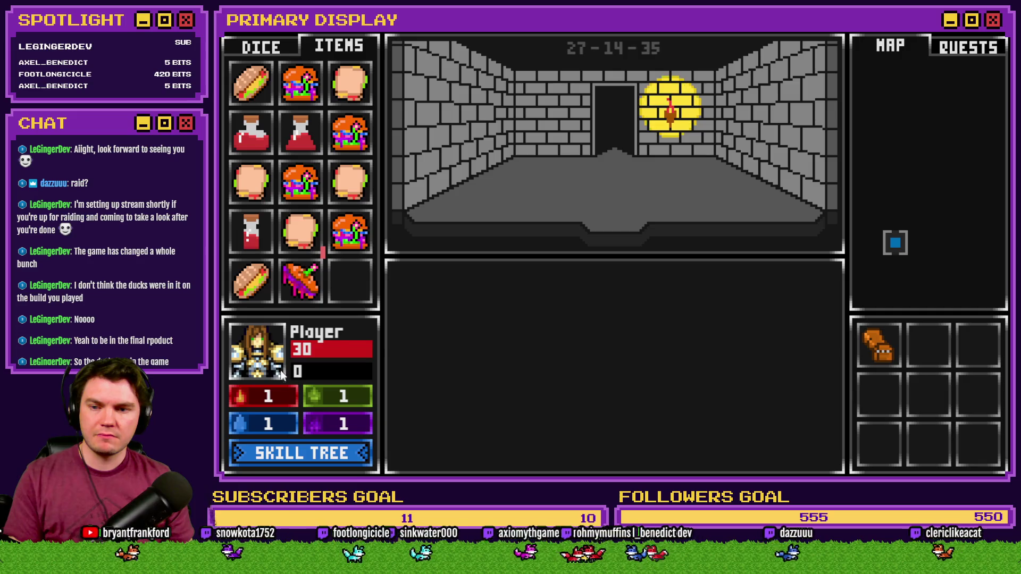
pyautogui.moveTo(255, 267)
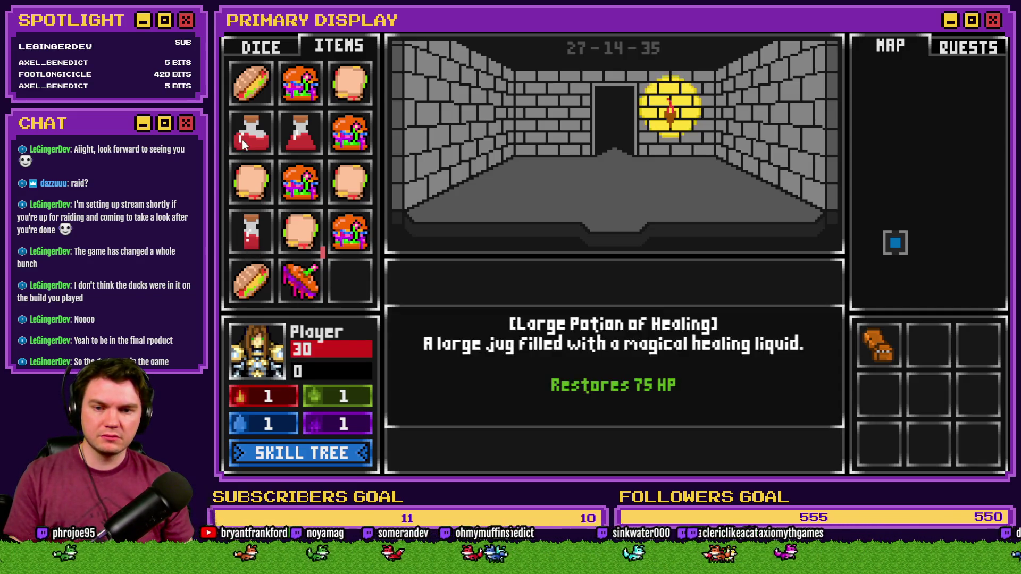
pyautogui.moveTo(295, 134)
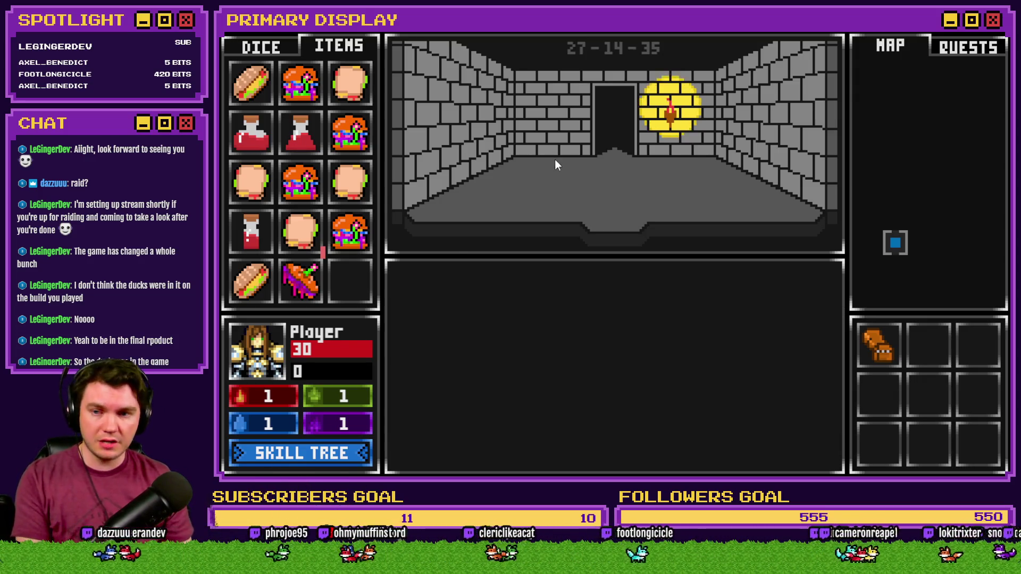
pyautogui.press('F9')
# Use the F9 debug variables to raise playerHPMax and lower playerHP to 10.
pyautogui.scroll(-5, 322, 383)
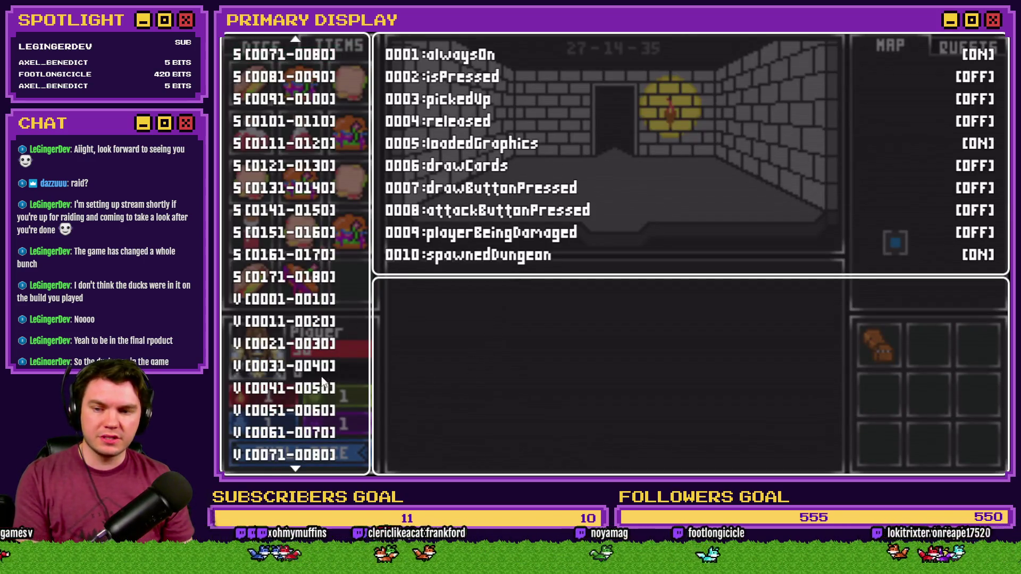
pyautogui.click(296, 415)
pyautogui.press('Down')
pyautogui.press('Up')
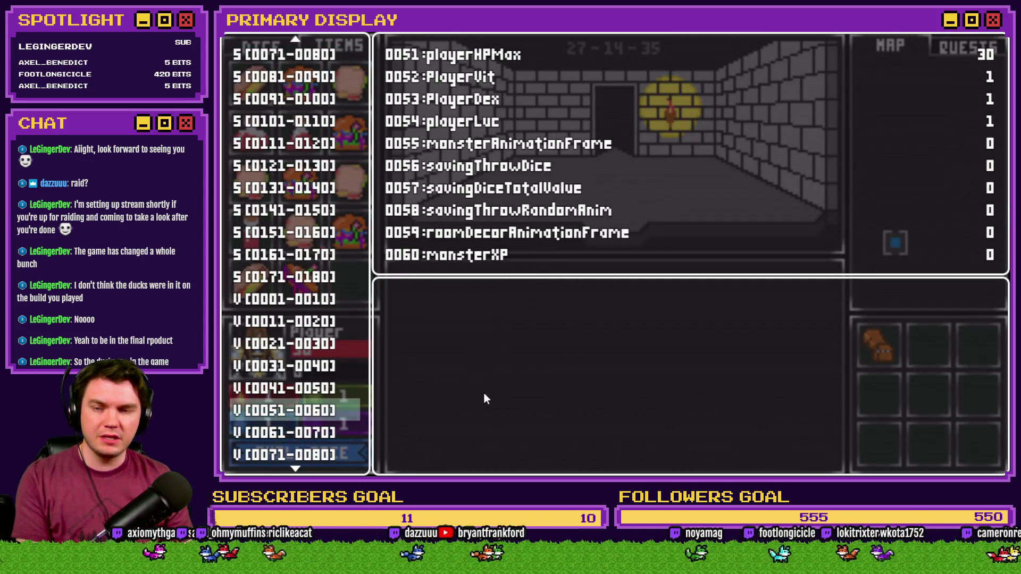
pyautogui.press('Return')
pyautogui.press('pagedown')
pyautogui.press('pagedown')
pyautogui.press('pagedown')
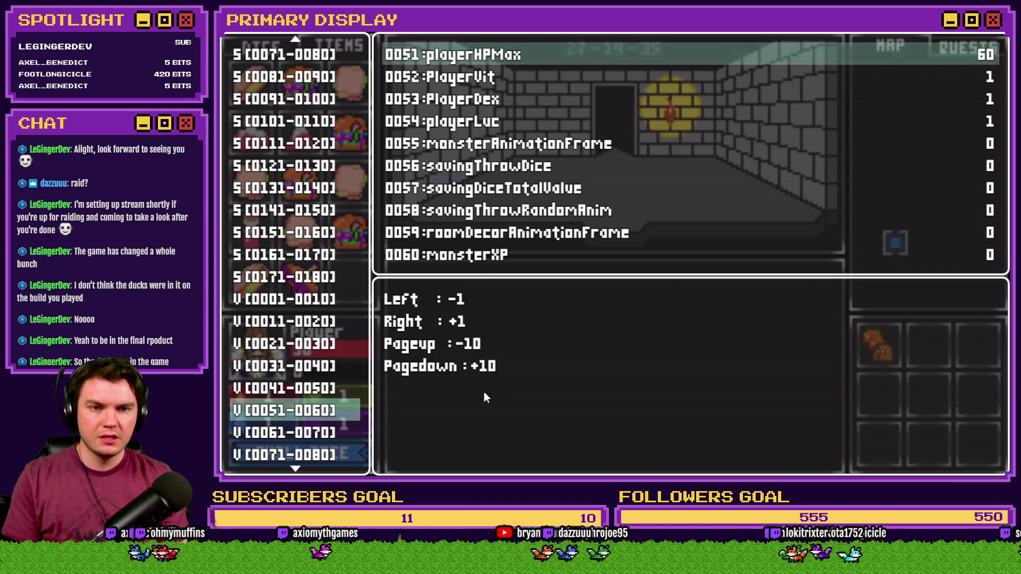
pyautogui.press('Escape')
pyautogui.press('Up')
pyautogui.press('Return')
pyautogui.press('Up')
pyautogui.press('Up')
pyautogui.press('Down')
pyautogui.press('pageup')
pyautogui.press('pageup')
pyautogui.press('Escape')
pyautogui.press('Escape')
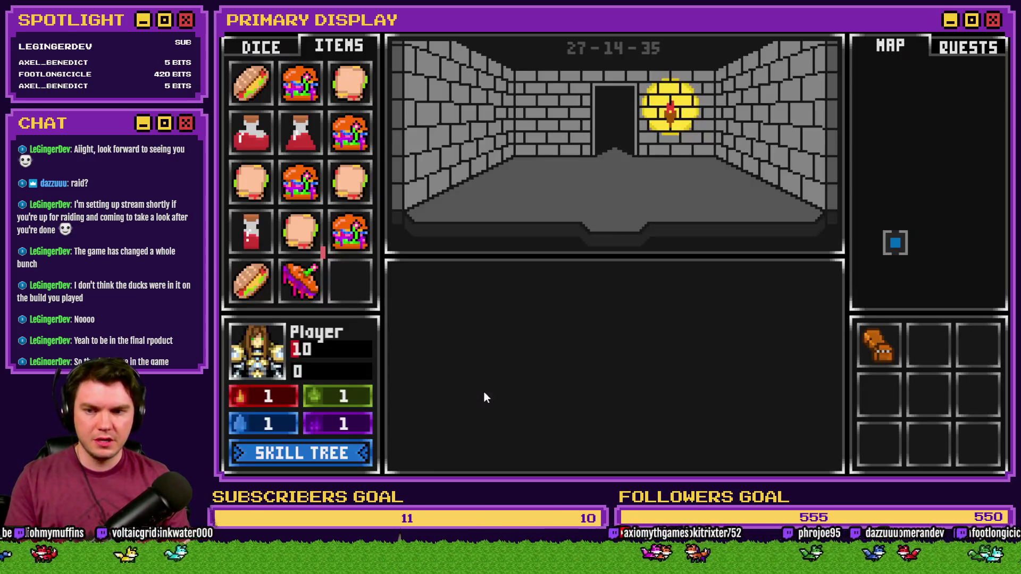
# Use a small healing potion on the player, then reset playerHP to 10.
pyautogui.moveTo(256, 241)
pyautogui.moveTo(257, 241); pyautogui.dragTo(254, 366)
pyautogui.press('F9')
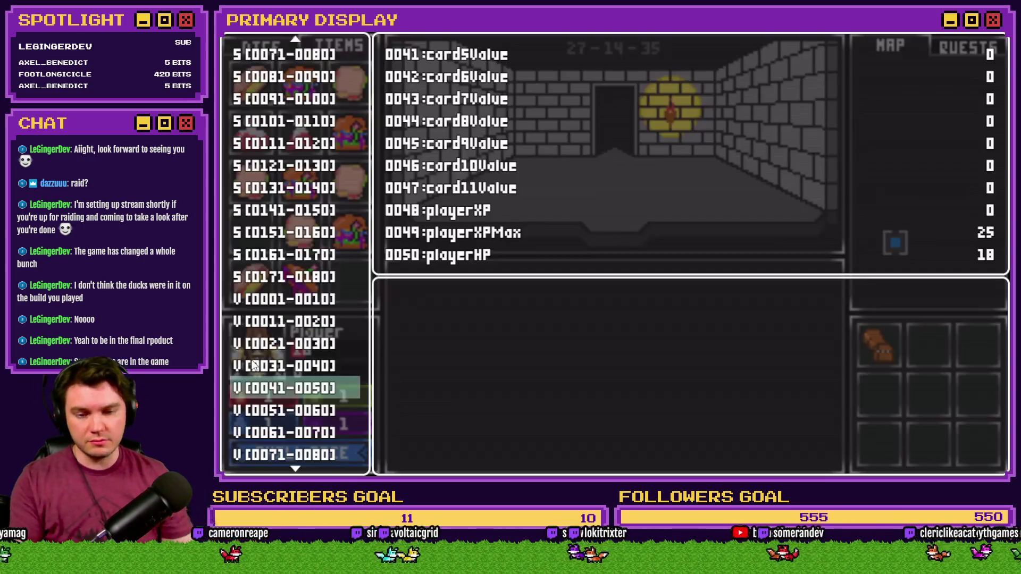
pyautogui.press('Return')
pyautogui.press('Up')
pyautogui.press('pageup')
pyautogui.press('Right')
pyautogui.press('Right')
pyautogui.press('Return')
pyautogui.press('Escape')
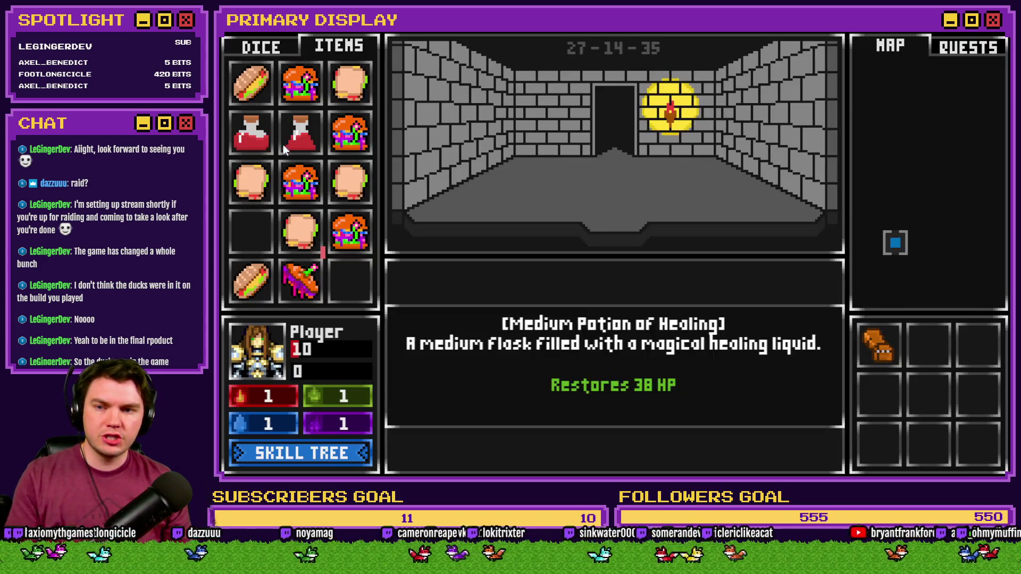
# Use the Medium Potion, reset HP from 48 to 10, then use the Large Potion reaching 85 HP.
pyautogui.moveTo(307, 138)
pyautogui.mouseDown()
pyautogui.moveTo(300, 247)
pyautogui.moveTo(264, 355)
pyautogui.mouseUp()
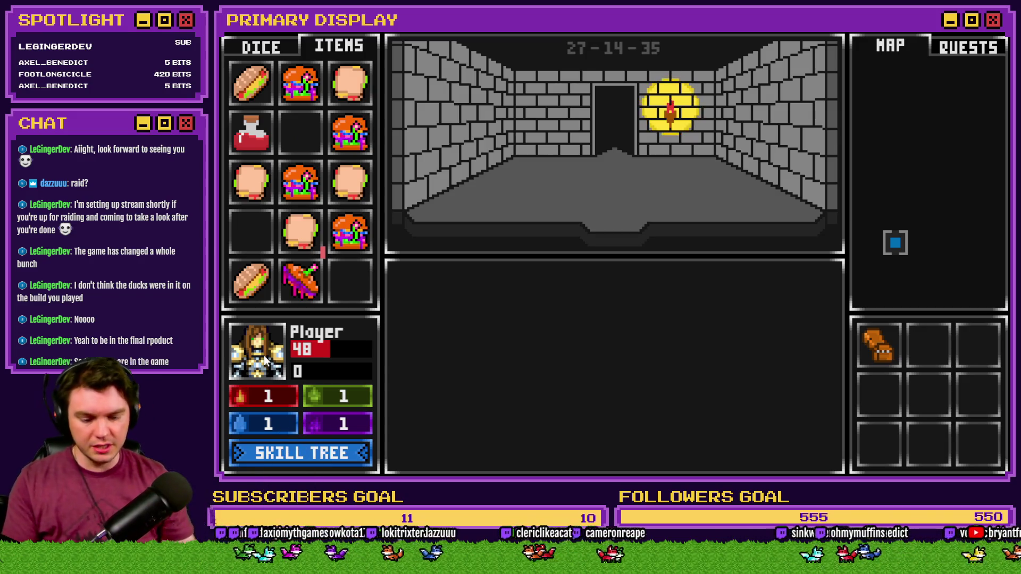
pyautogui.press('F1')
pyautogui.press('Return')
pyautogui.press('Up')
pyautogui.press('pageup')
pyautogui.press('pageup')
pyautogui.press('pageup')
pyautogui.press('Left')
pyautogui.press('Left')
pyautogui.press('Left')
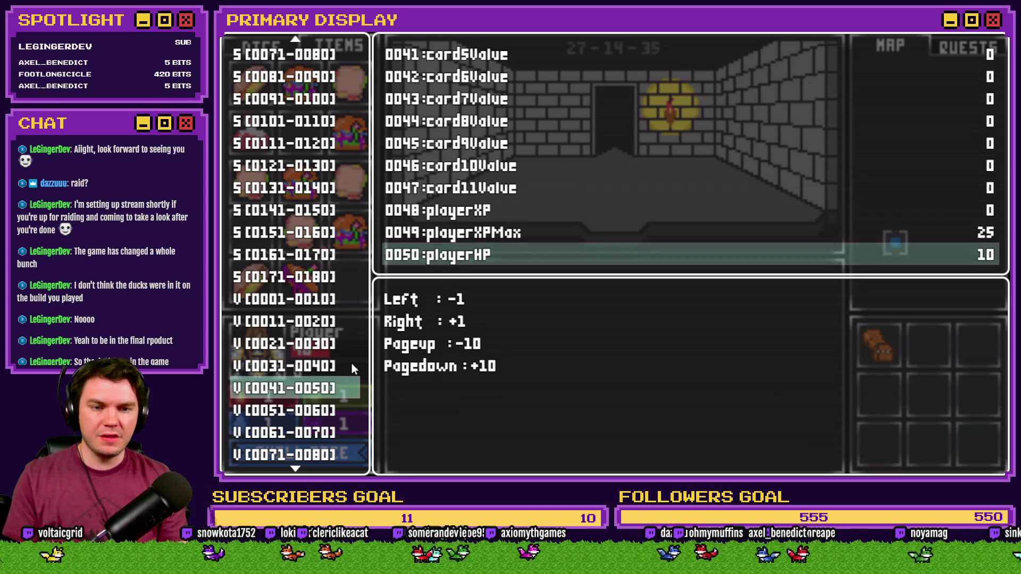
pyautogui.press('Escape')
pyautogui.press('F1')
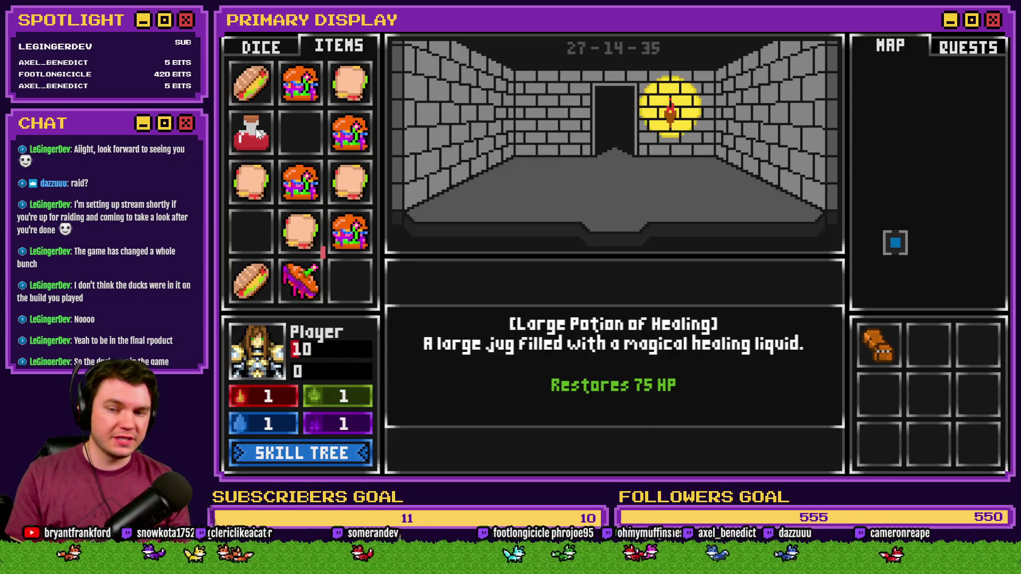
pyautogui.moveTo(256, 134)
pyautogui.mouseDown()
pyautogui.moveTo(255, 372)
pyautogui.moveTo(256, 361)
pyautogui.mouseUp()
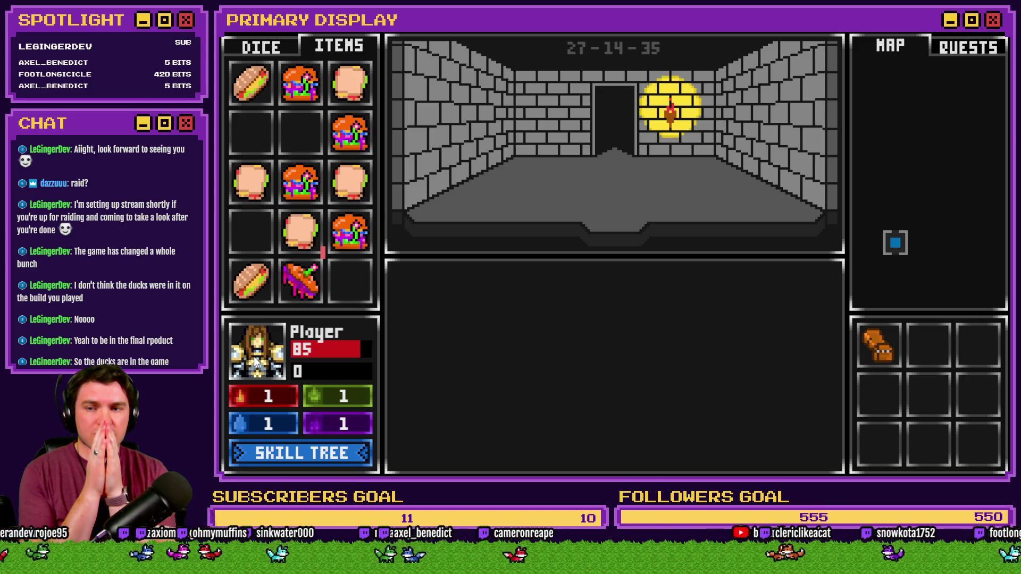
# Restart and re-deal perk cards until choosing Fairlii's Fantastic Scroll.
pyautogui.press('r')
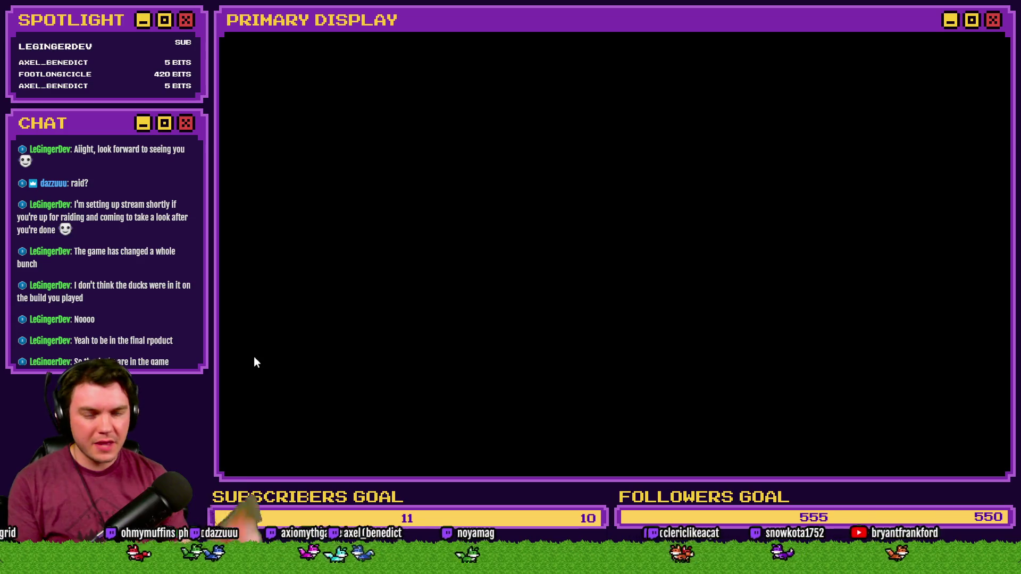
pyautogui.press('r')
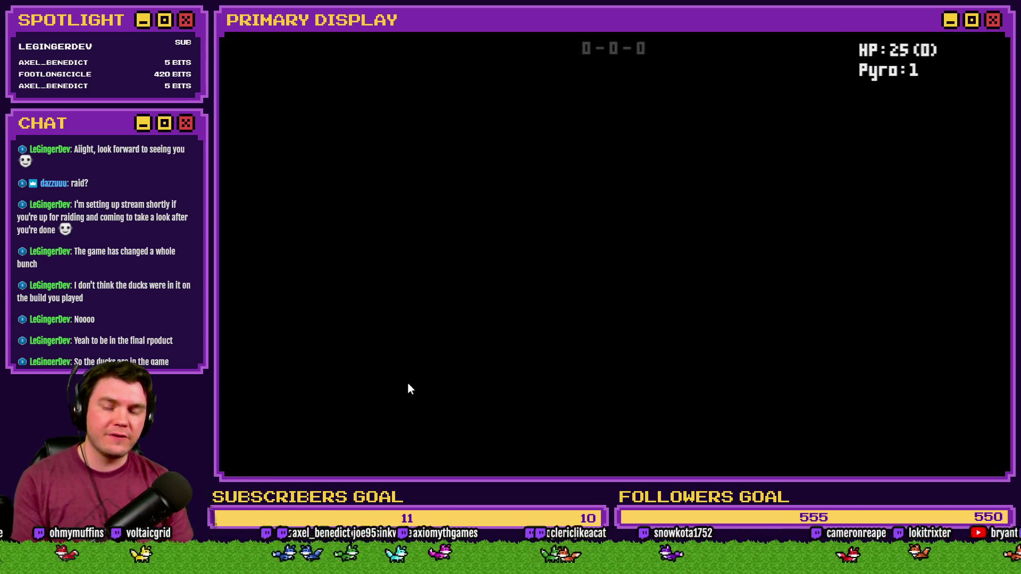
pyautogui.press('r')
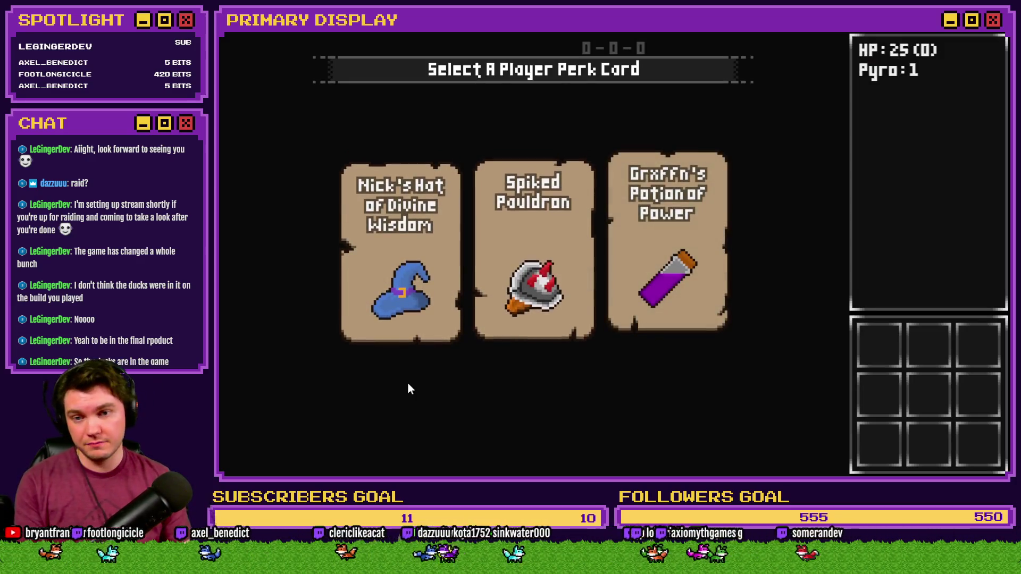
pyautogui.press('r')
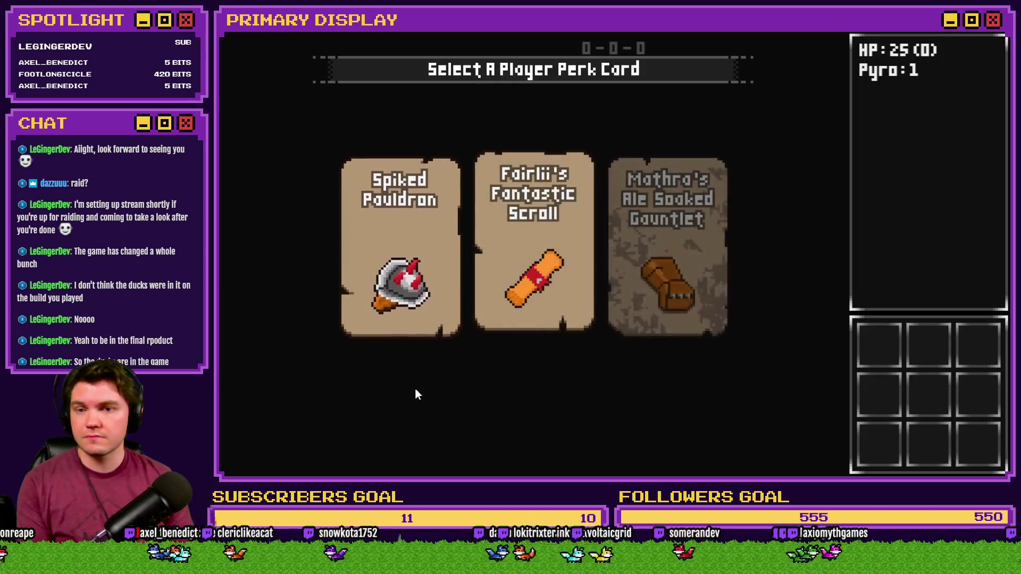
pyautogui.click(498, 303)
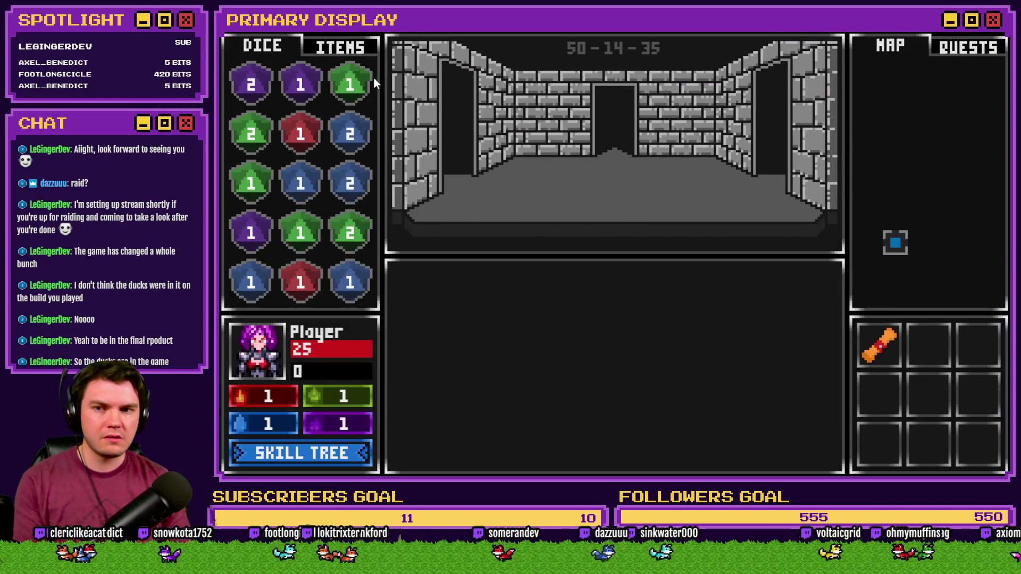
# Show the healing-potion inventory at 25 HP and bring up the debug variables list.
pyautogui.click(351, 51)
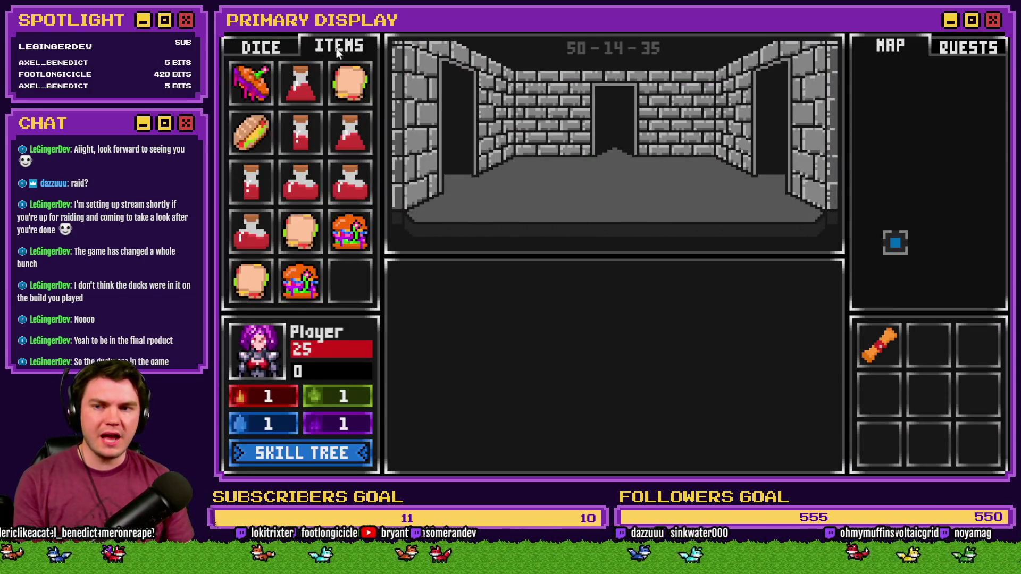
pyautogui.moveTo(304, 90)
pyautogui.moveTo(290, 138)
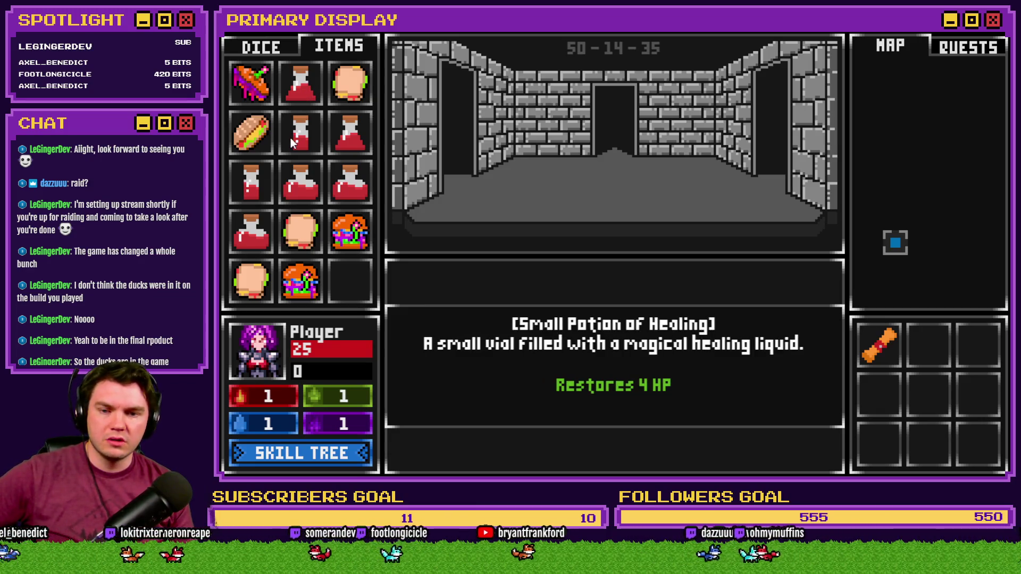
pyautogui.moveTo(299, 182)
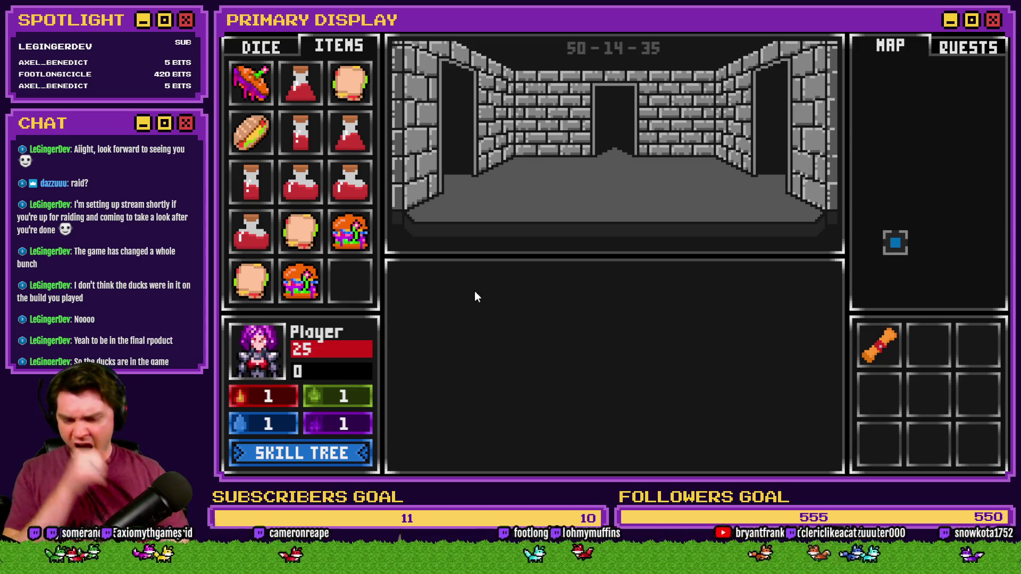
pyautogui.press('F9')
# In the debug variable list, raise playerHPMax from 65 to 100.
pyautogui.scroll(-6, 311, 394)
pyautogui.click(311, 388)
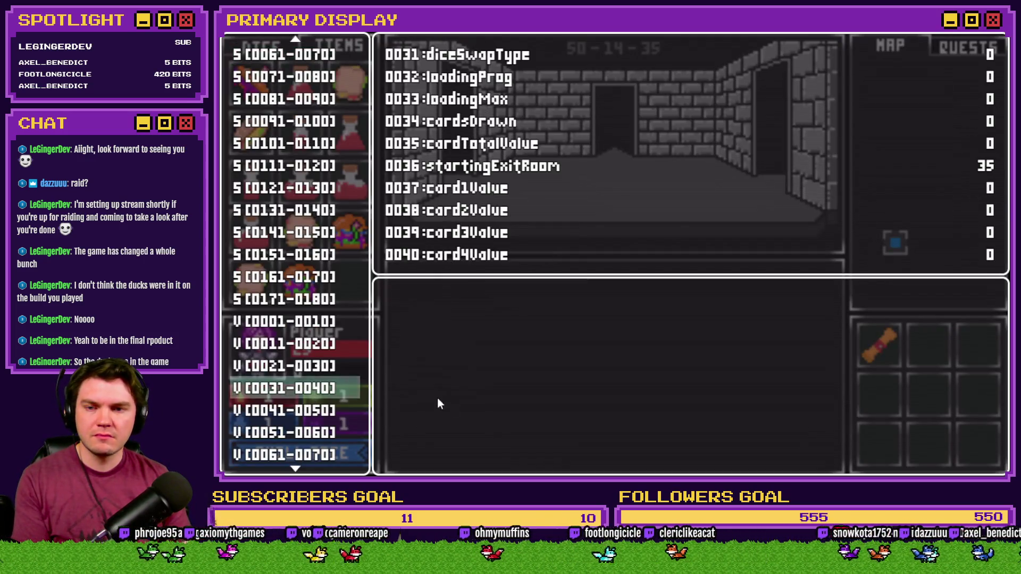
pyautogui.press('Down')
pyautogui.press('Return')
pyautogui.press('Escape')
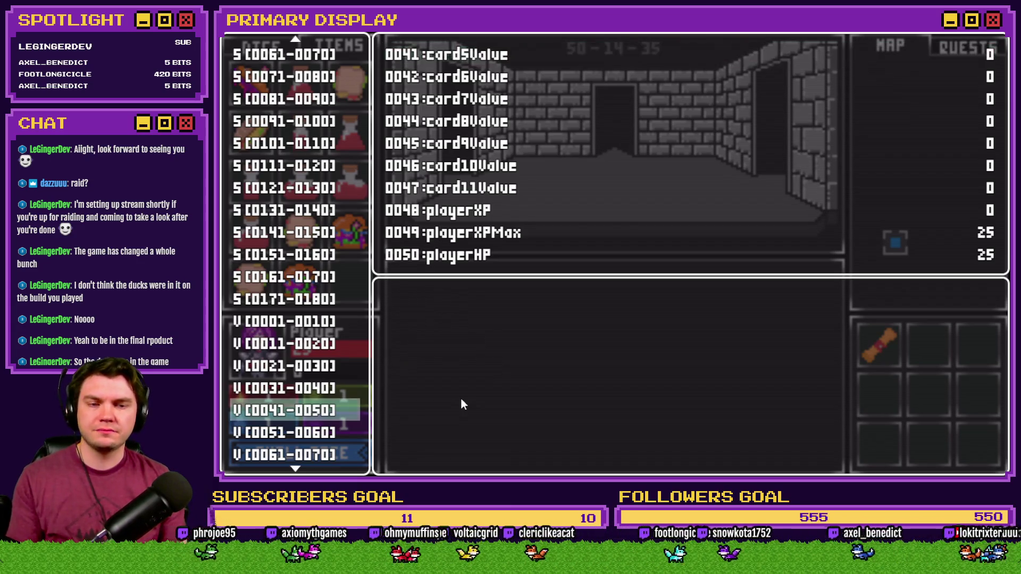
pyautogui.press('Down')
pyautogui.press('Return')
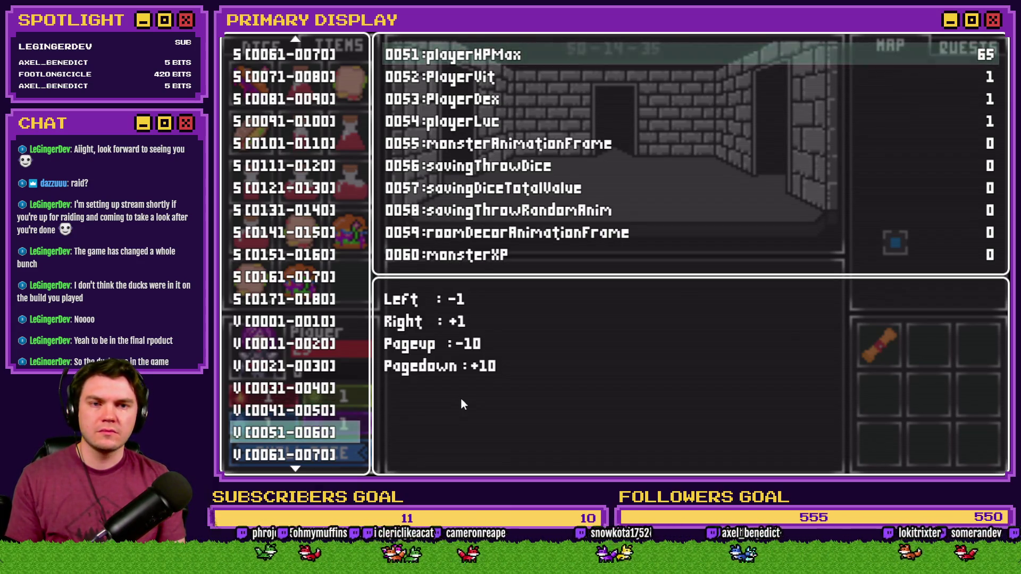
pyautogui.press('pagedown')
pyautogui.press('pagedown')
pyautogui.press('pagedown')
pyautogui.press('Right')
pyautogui.press('Right')
pyautogui.press('Right')
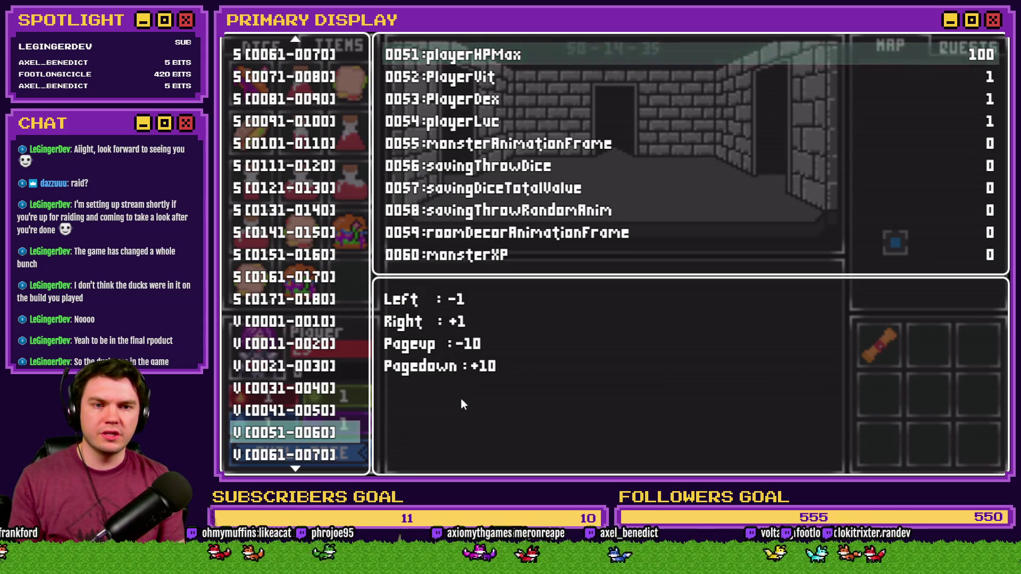
pyautogui.press('Escape')
# Set playerHP down to 10 and close the debug window.
pyautogui.press('Up')
pyautogui.press('Return')
pyautogui.press('Up')
pyautogui.press('pageup')
pyautogui.press('pageup')
pyautogui.press('Right')
pyautogui.press('Right')
pyautogui.press('Right')
pyautogui.press('Escape')
pyautogui.press('Escape')
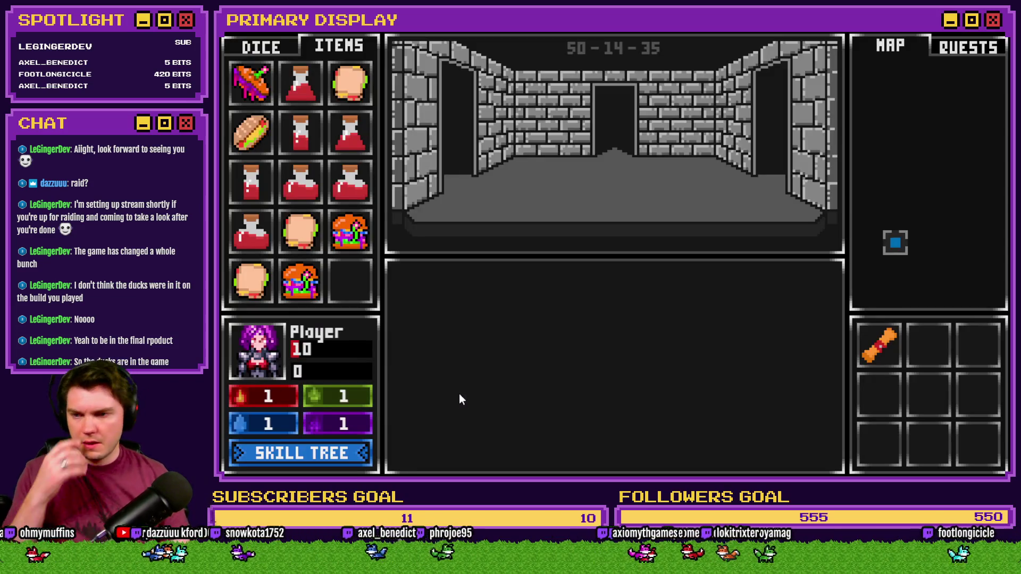
# Drink a small healing potion, then reset playerHP to 10 in the debug window.
pyautogui.click(251, 192)
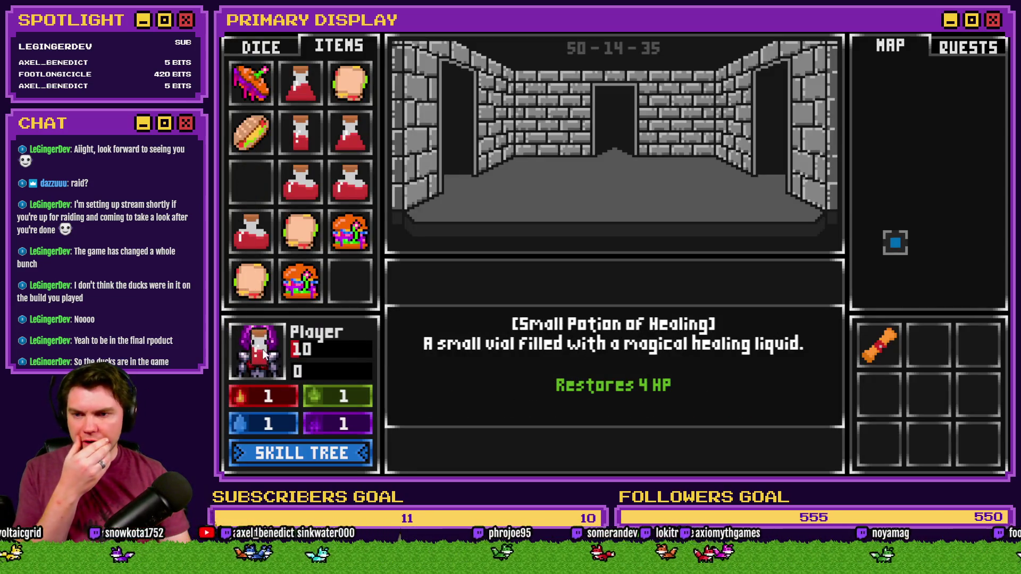
pyautogui.press('F9')
pyautogui.press('Return')
pyautogui.press('Up')
pyautogui.press('Left')
pyautogui.press('Left')
pyautogui.press('Left')
pyautogui.press('Escape')
pyautogui.press('Escape')
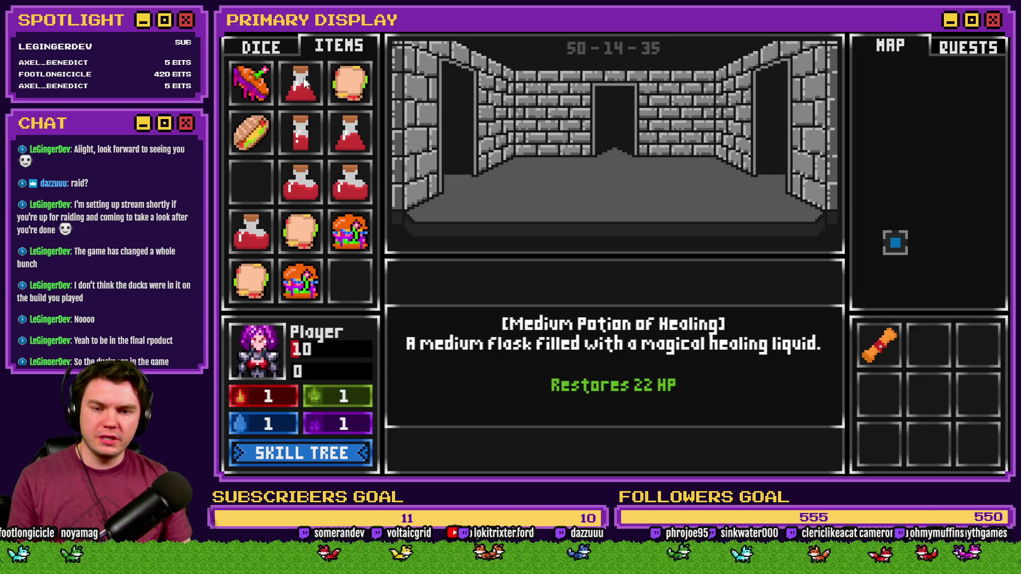
# Drink the medium healing potion, then reset playerHP from 32 back to 10.
pyautogui.click(300, 82)
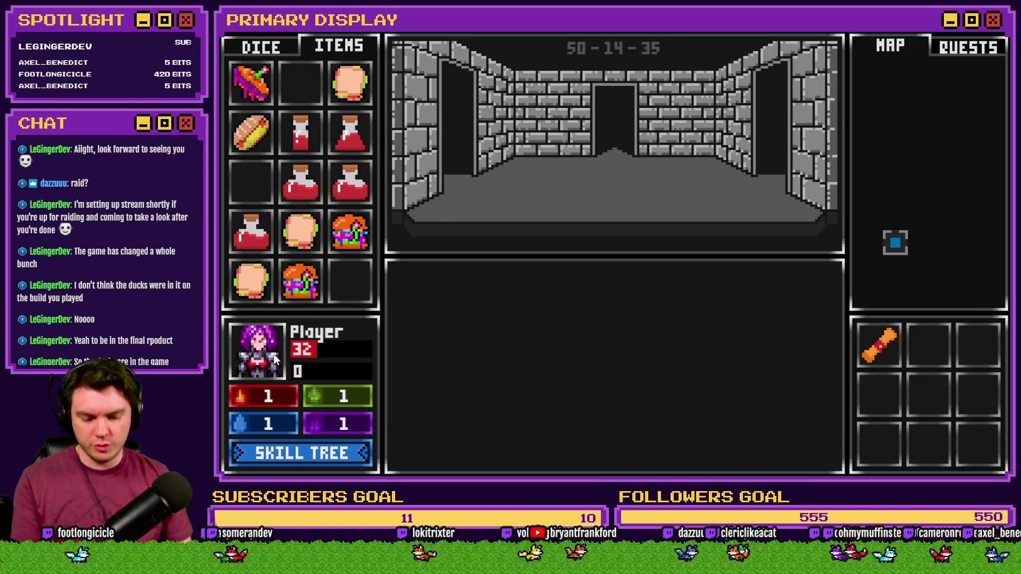
pyautogui.press('F1')
pyautogui.press('Return')
pyautogui.press('Up')
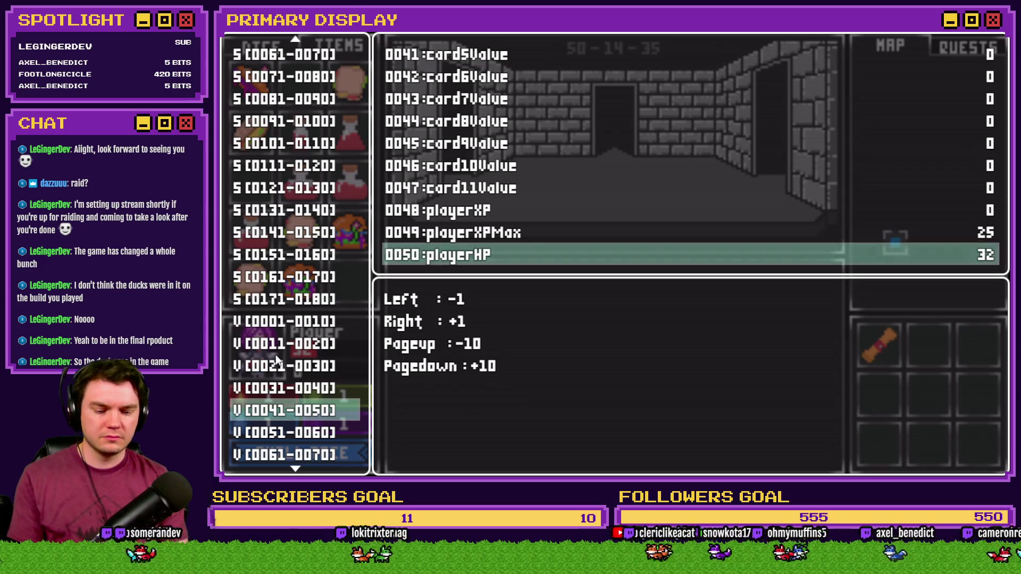
pyautogui.press('pageup')
pyautogui.press('pageup')
pyautogui.press('Left')
pyautogui.press('Left')
pyautogui.press('Return')
pyautogui.press('F1')
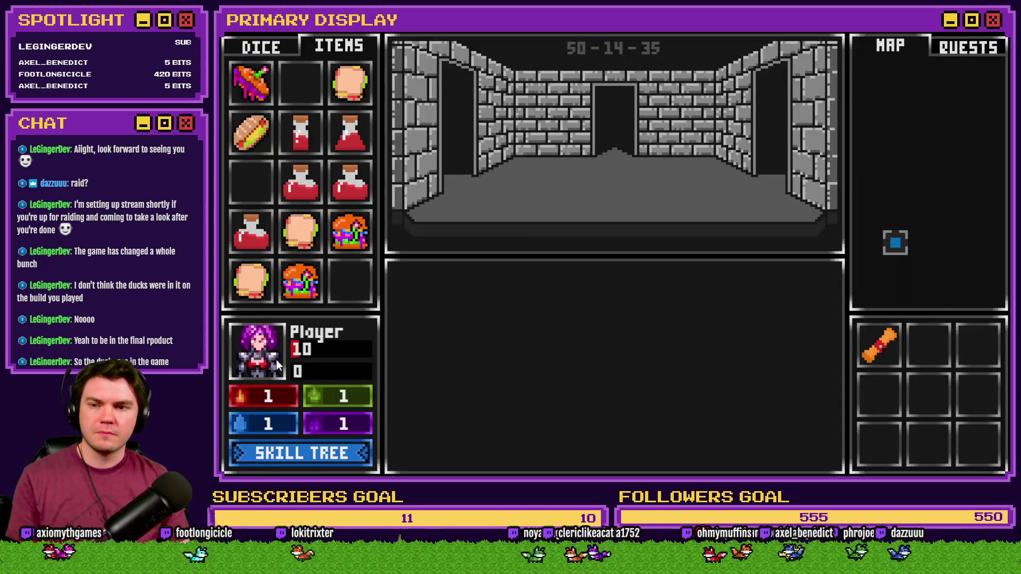
# Drink the large healing potion, then reset playerHP from 55 back to 10.
pyautogui.moveTo(256, 234); pyautogui.dragTo(260, 351)
pyautogui.press('F1')
pyautogui.press('Return')
pyautogui.press('Up')
pyautogui.press('pageup')
pyautogui.press('pageup')
pyautogui.press('pageup')
pyautogui.press('Left')
pyautogui.press('Left')
pyautogui.press('Left')
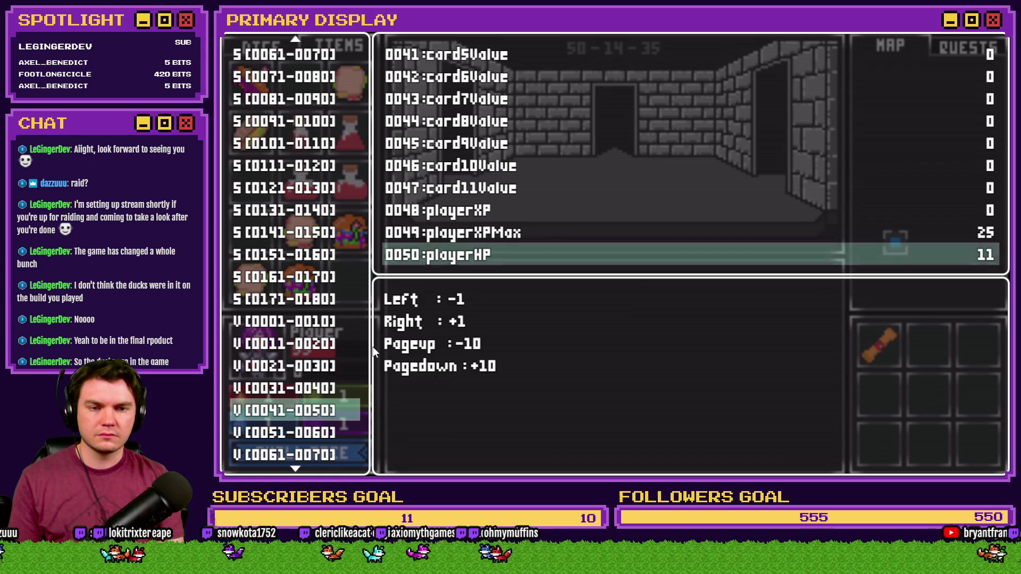
pyautogui.press('Escape')
pyautogui.press('F1')
# Put several points into the Second Wind perk in the skill tree.
pyautogui.click(346, 451)
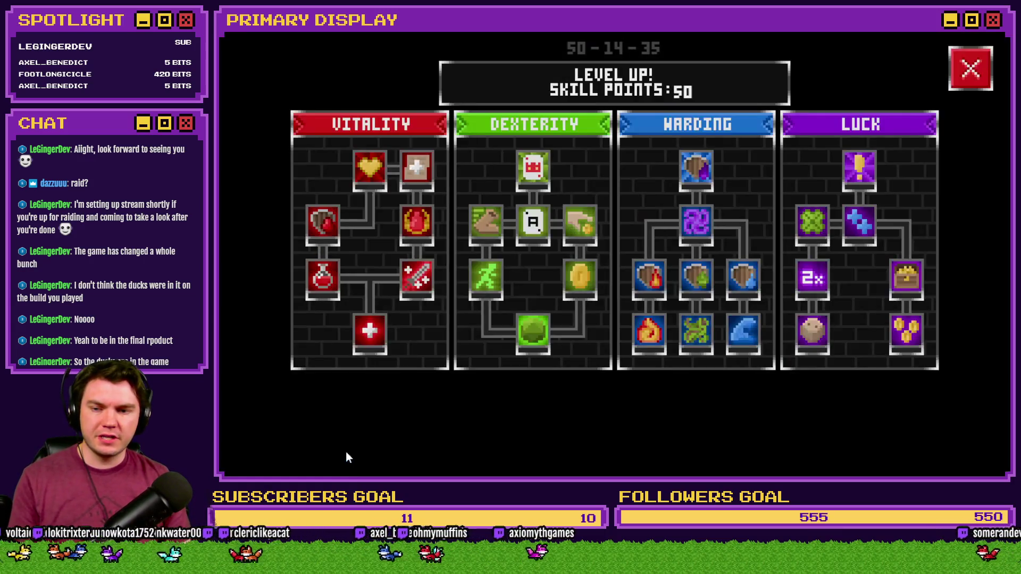
pyautogui.click(324, 282)
pyautogui.click(326, 283)
pyautogui.click(325, 283)
pyautogui.click(325, 283)
pyautogui.click(325, 283)
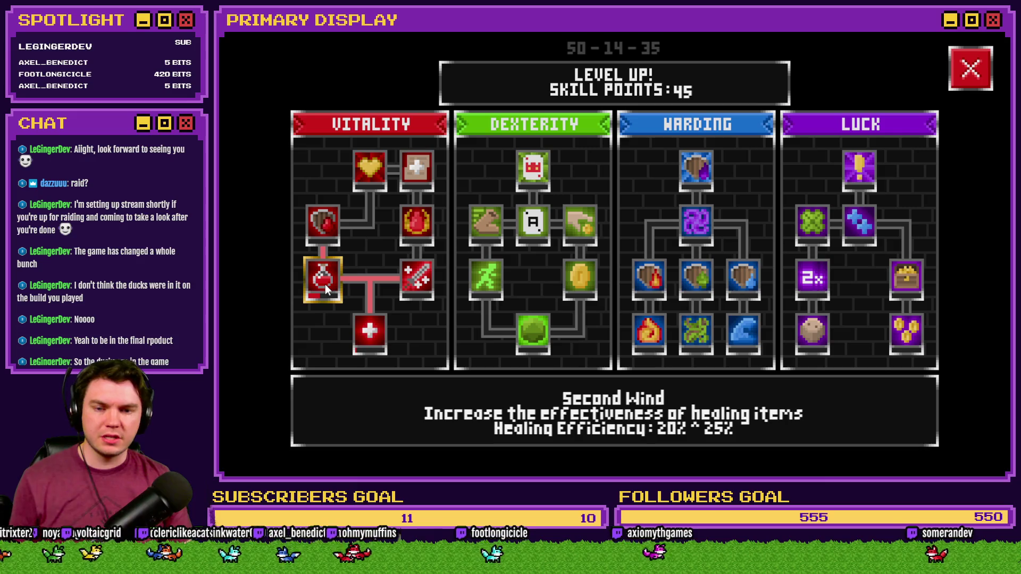
pyautogui.click(325, 284)
pyautogui.click(965, 72)
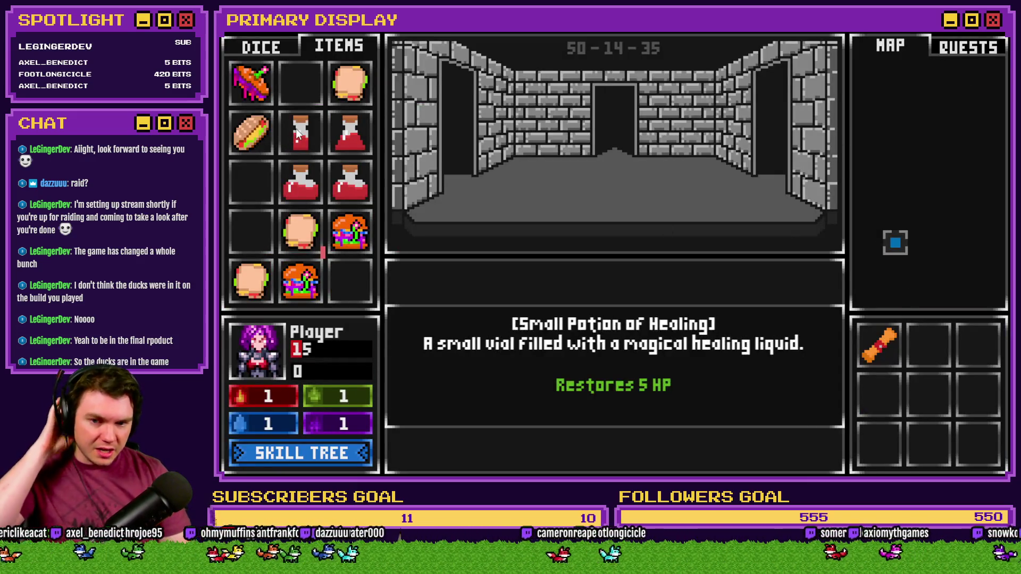
# Drink small, medium and large healing potions, checking playerHP in the debug list.
pyautogui.moveTo(301, 133); pyautogui.dragTo(295, 341)
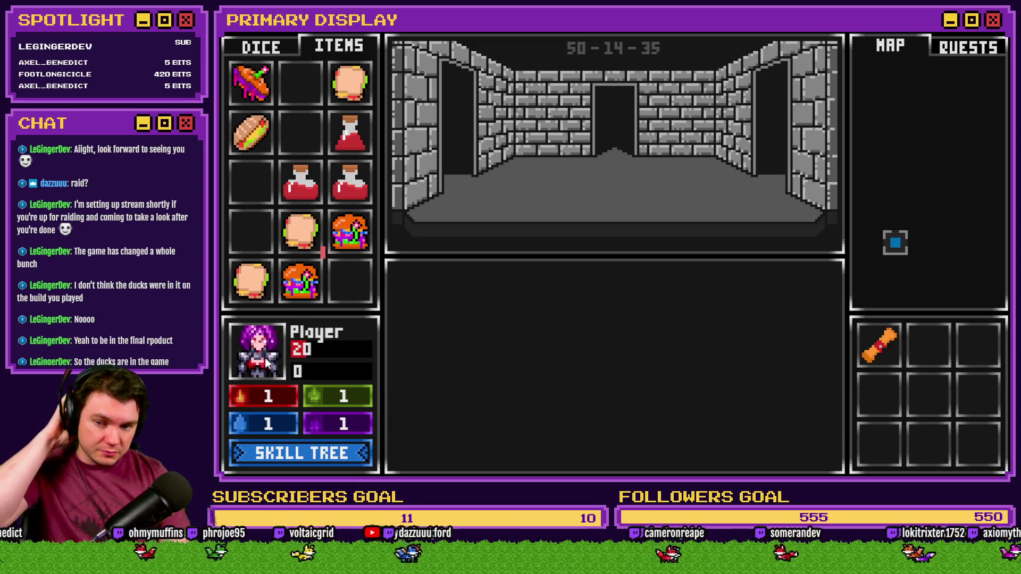
pyautogui.moveTo(348, 133)
pyautogui.moveTo(348, 132)
pyautogui.mouseDown()
pyautogui.moveTo(239, 329)
pyautogui.moveTo(255, 356)
pyautogui.mouseUp()
pyautogui.moveTo(317, 195)
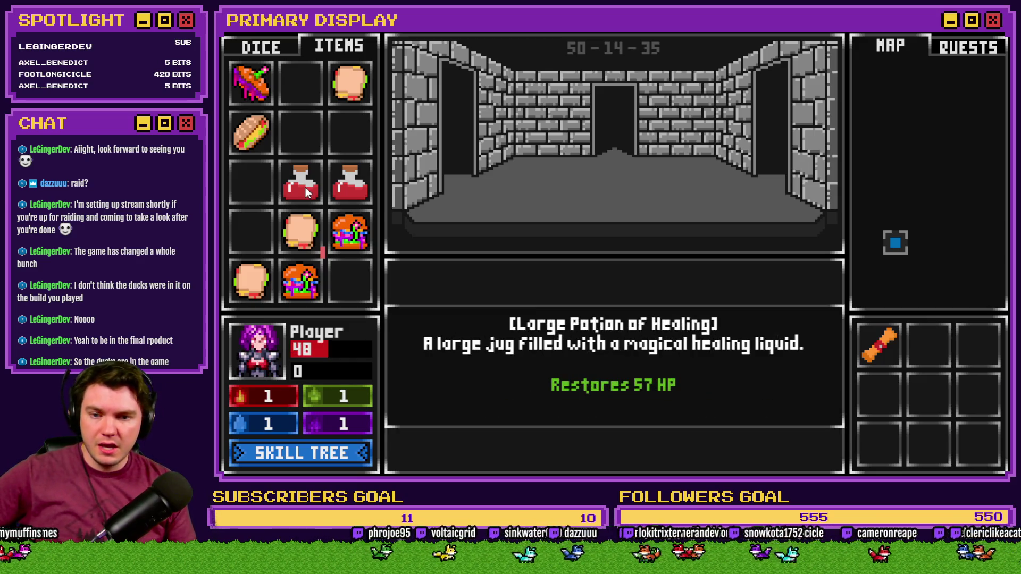
pyautogui.press('F1')
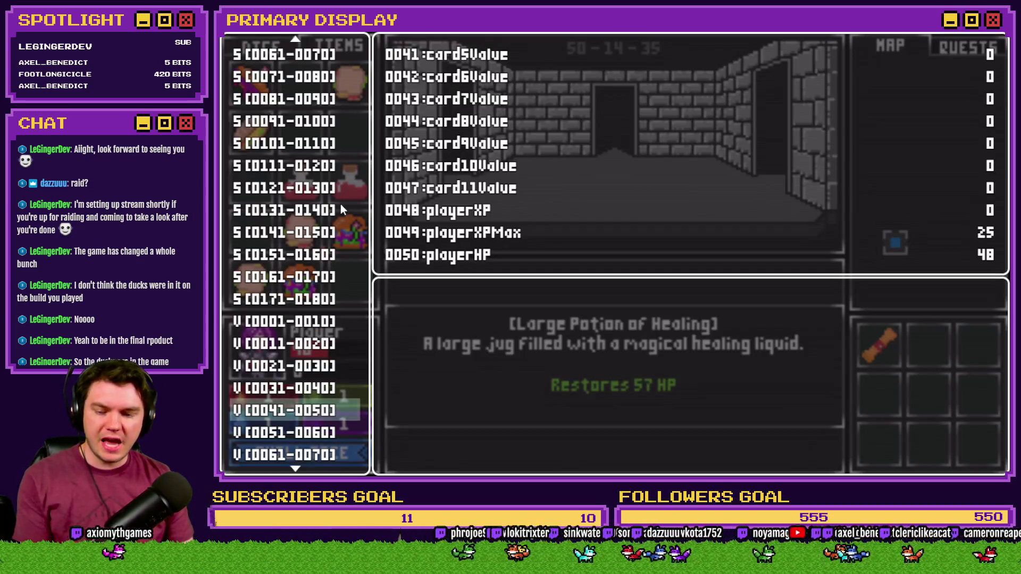
pyautogui.press('F1')
pyautogui.moveTo(305, 187); pyautogui.dragTo(264, 355)
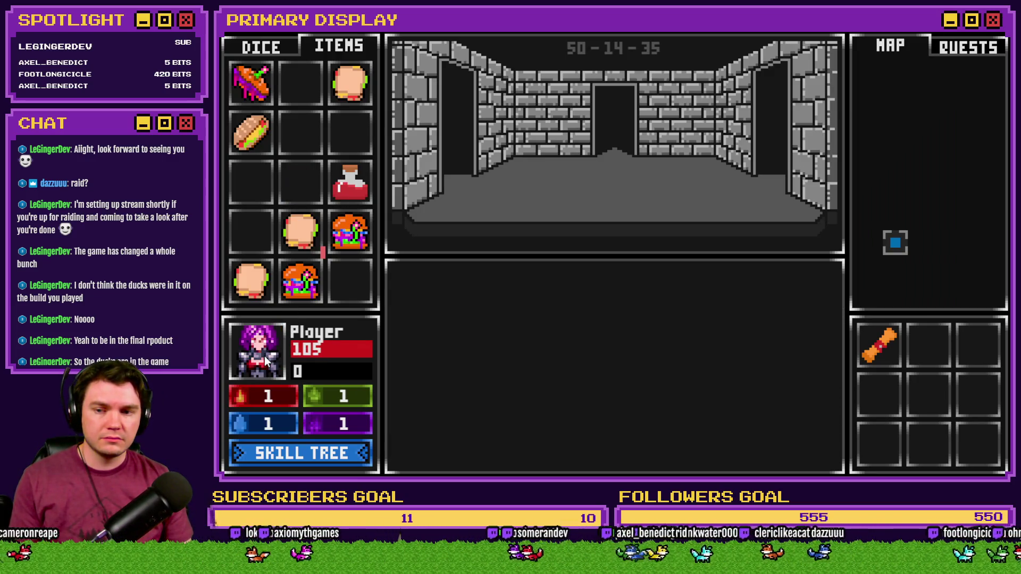
pyautogui.press('F1')
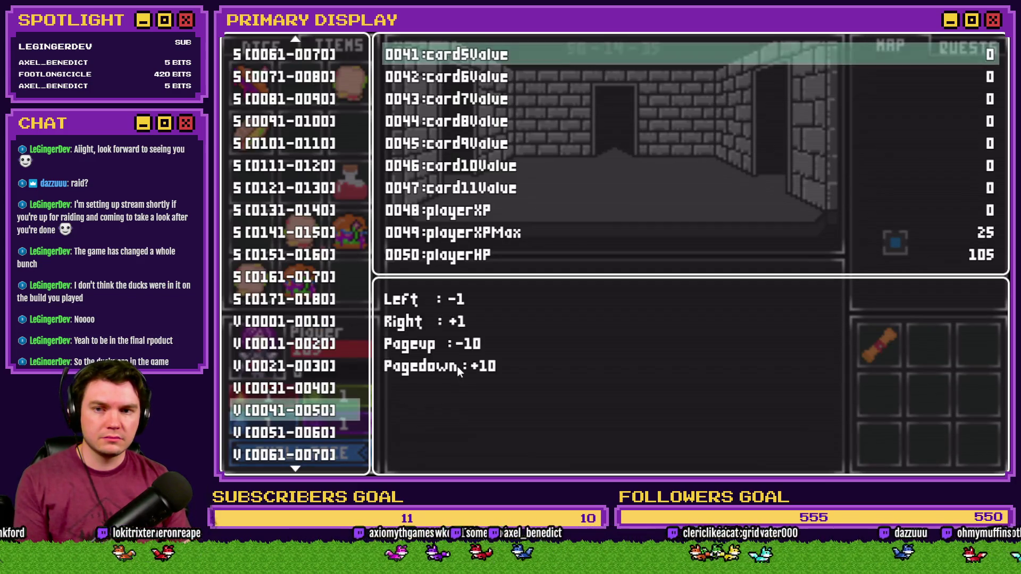
# View variables 0051–0060 in the debug list, then close it and bring up the skill tree.
pyautogui.press('Right')
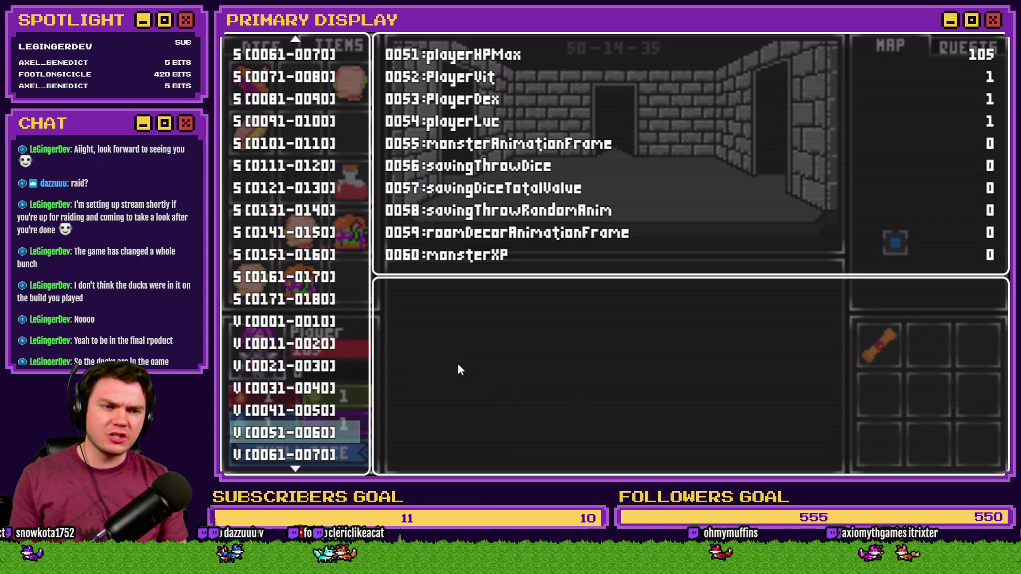
pyautogui.press('Escape')
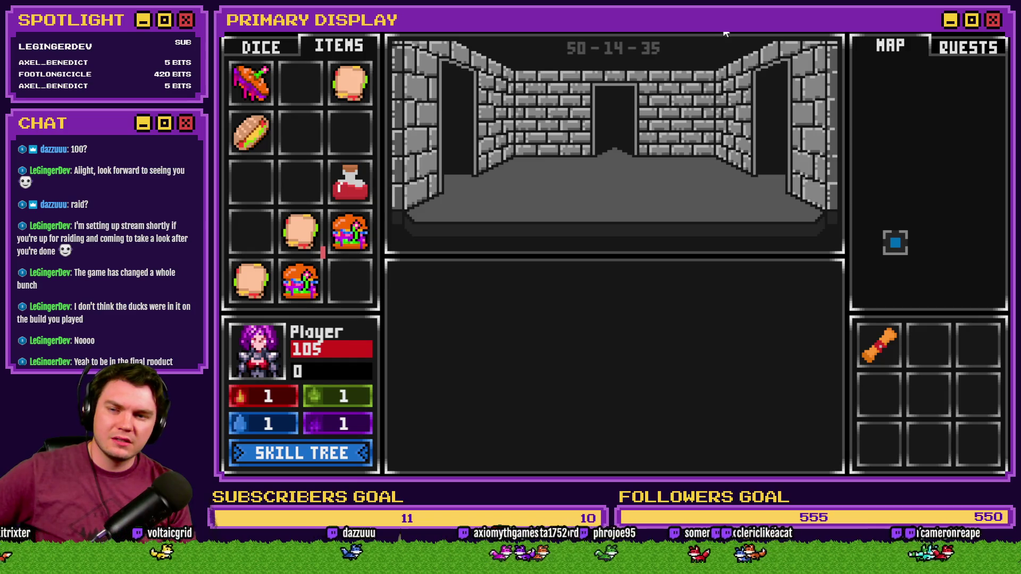
pyautogui.click(372, 452)
# Spend four points on Enduring Spirit to reach 200 max HP, then try a healing potion.
pyautogui.moveTo(364, 339)
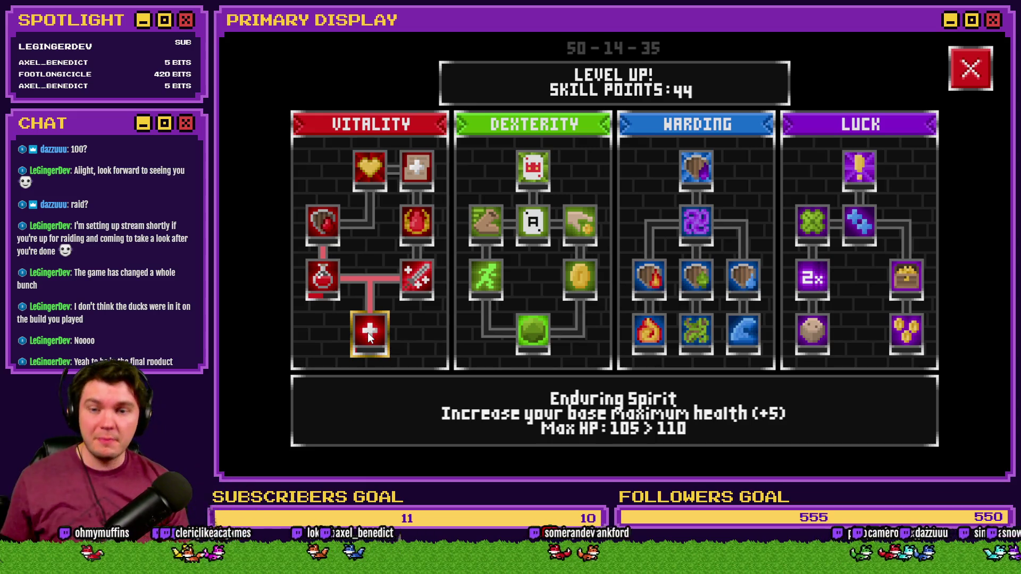
pyautogui.tripleClick(371, 337)
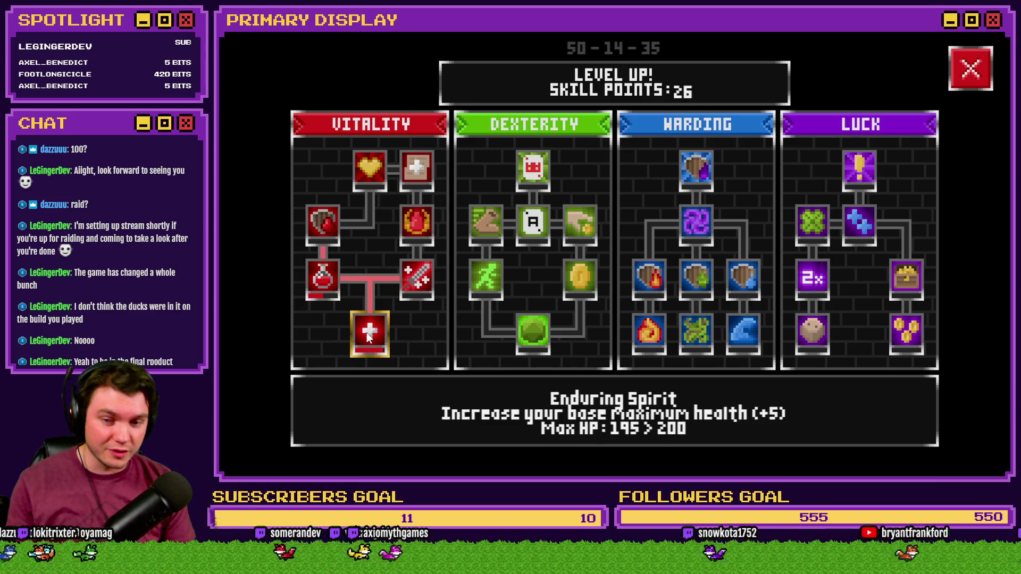
pyautogui.click(369, 338)
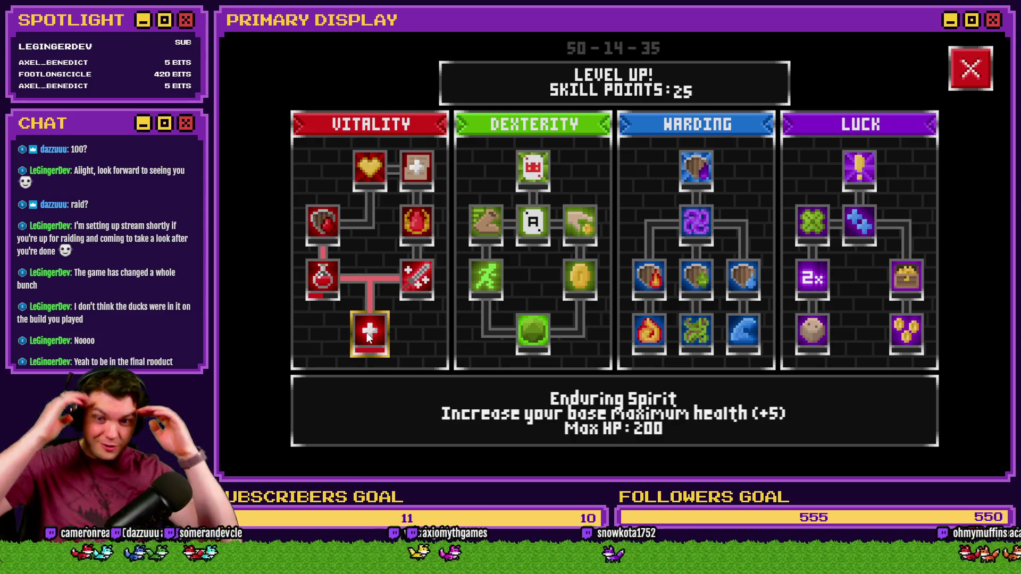
pyautogui.click(970, 68)
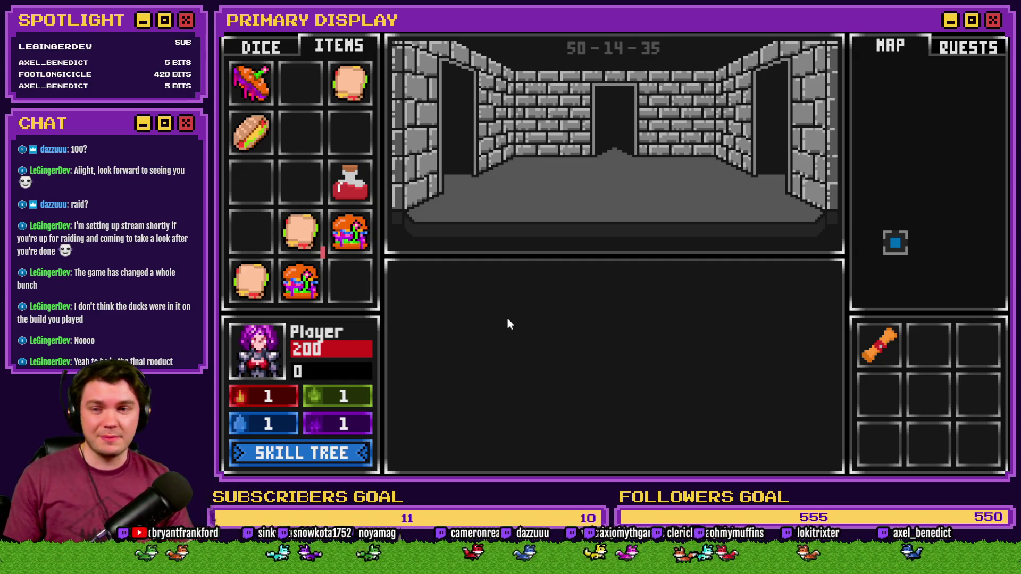
pyautogui.moveTo(265, 360); pyautogui.dragTo(264, 359)
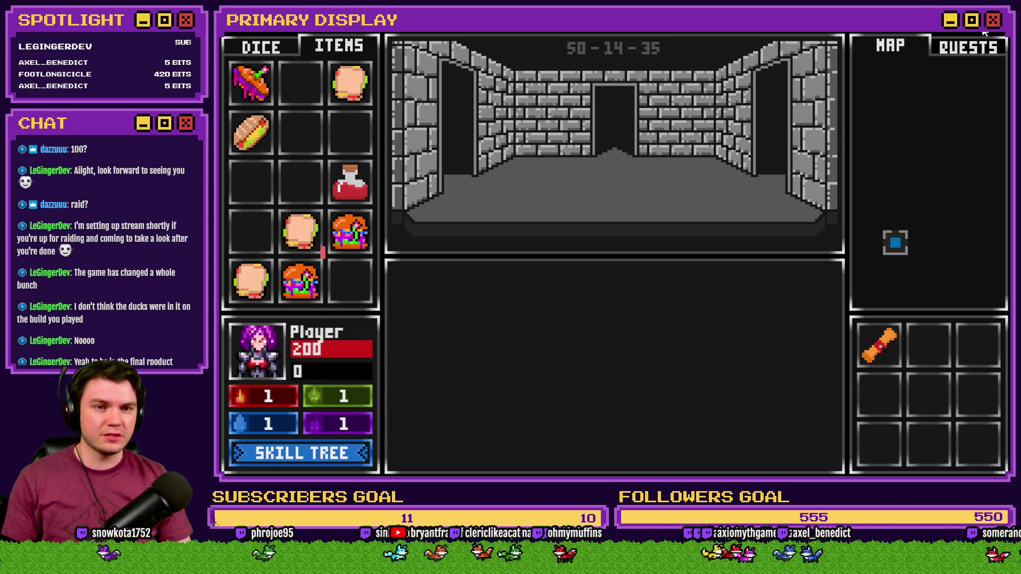
# End the playtest and tick Second Wind on the Trello Skill Tree - Vitality card.
pyautogui.click(984, 33)
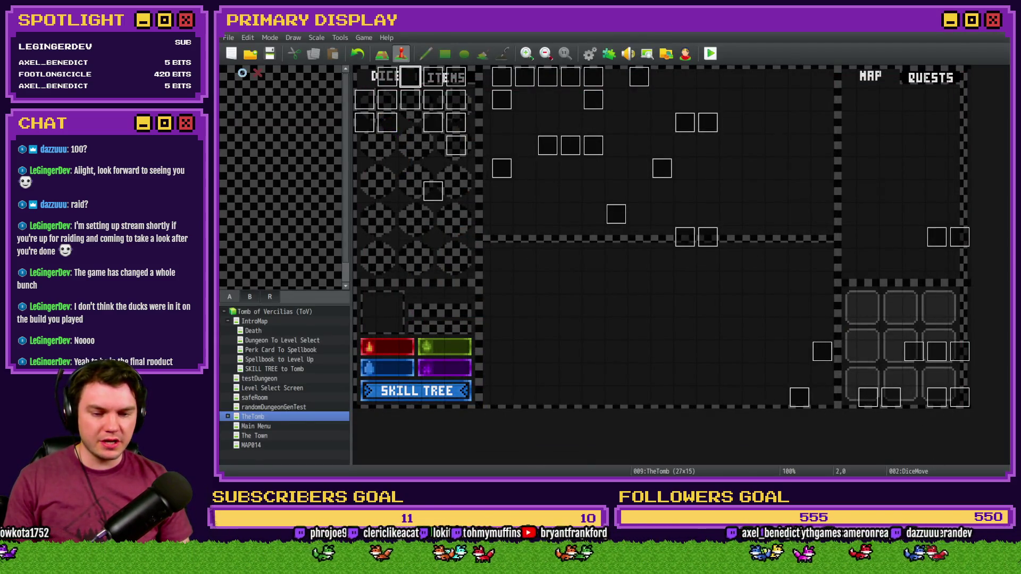
pyautogui.hotkey('alt', 'Tab')
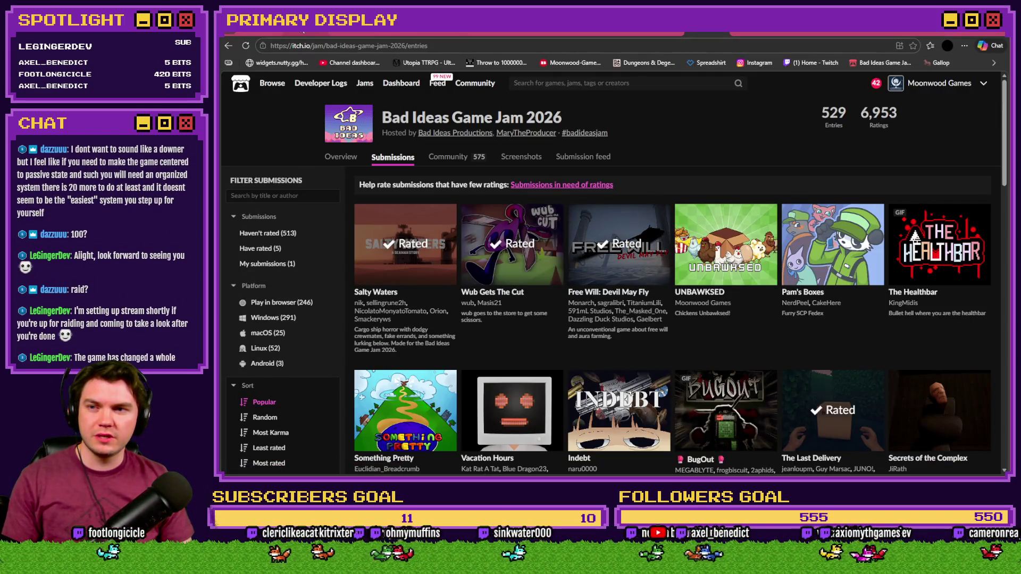
pyautogui.hotkey('ctrl', 'Tab')
pyautogui.click(374, 311)
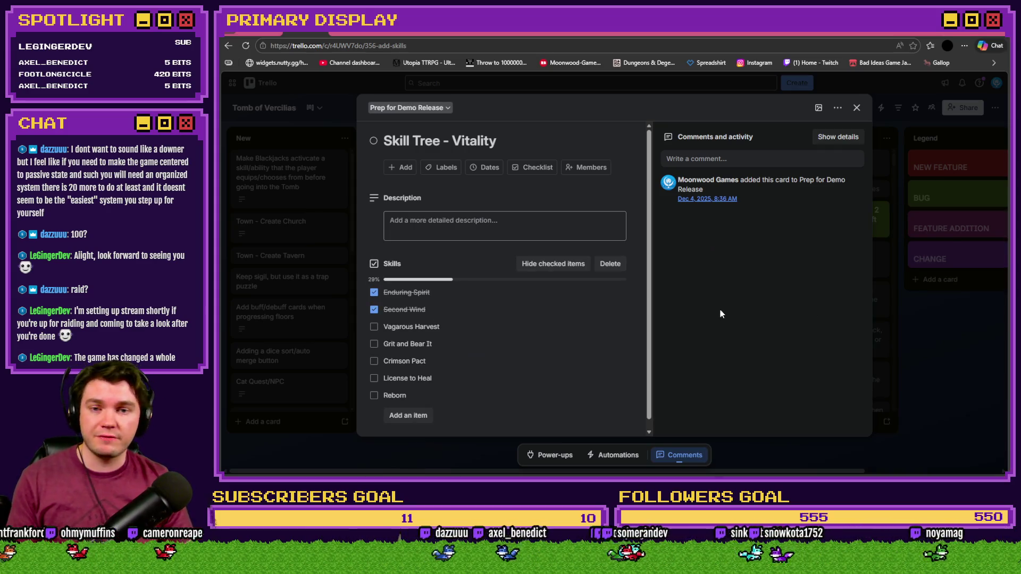
# Return to RPG Maker MV and start a new playtest.
pyautogui.hotkey('alt', 'Tab')
pyautogui.click(711, 54)
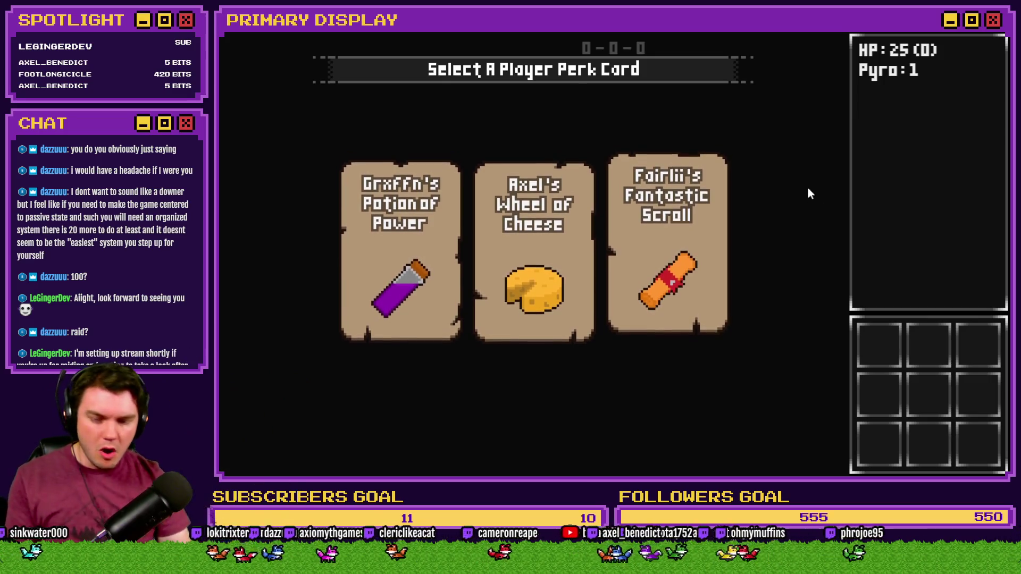
# Take the Axel's Wheel of Cheese perk and bring up the 50-point skill tree.
pyautogui.click(529, 246)
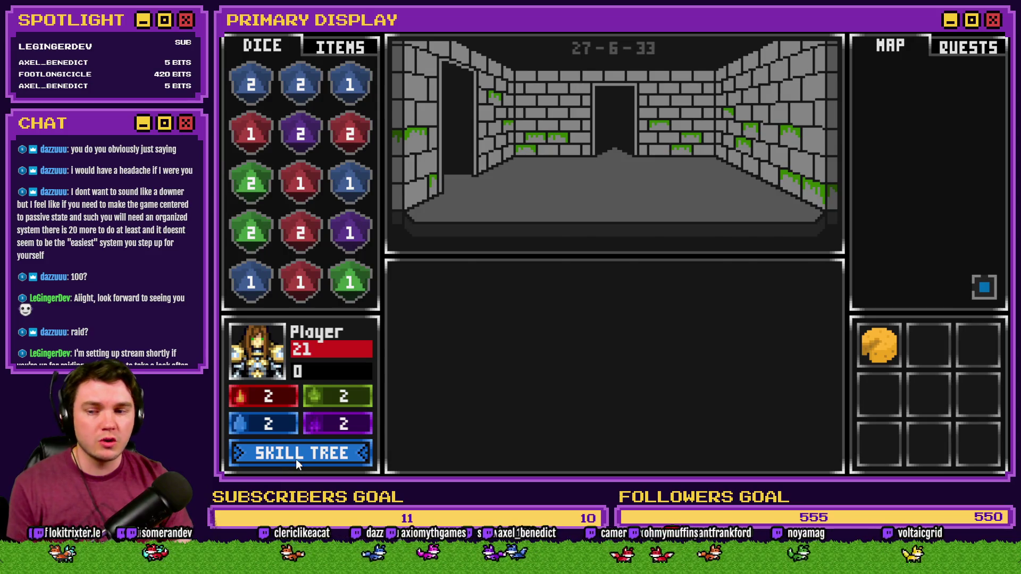
pyautogui.click(297, 460)
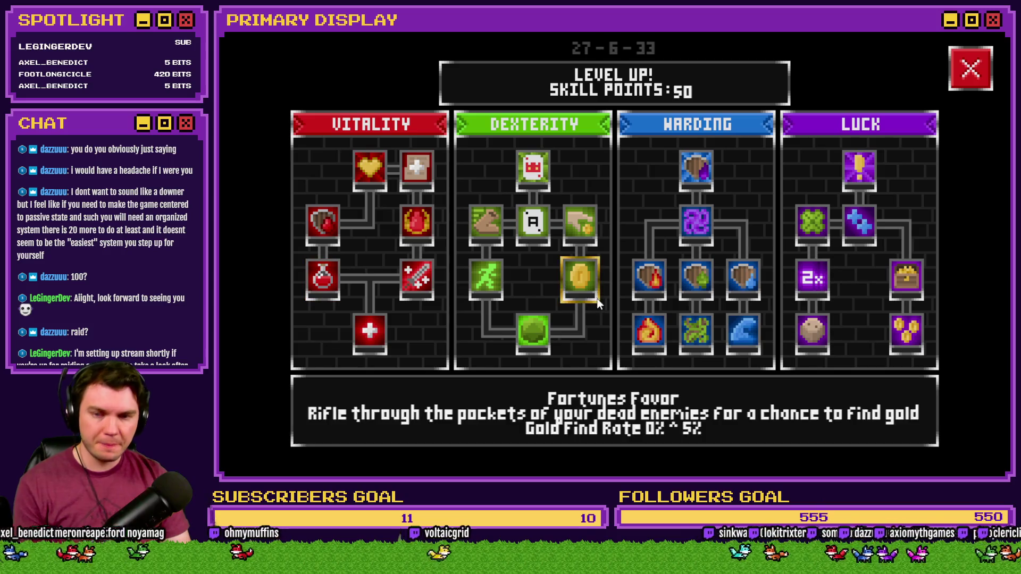
# Inspect the Vitality nodes in the skill tree without spending any of the 50 points.
pyautogui.click(980, 66)
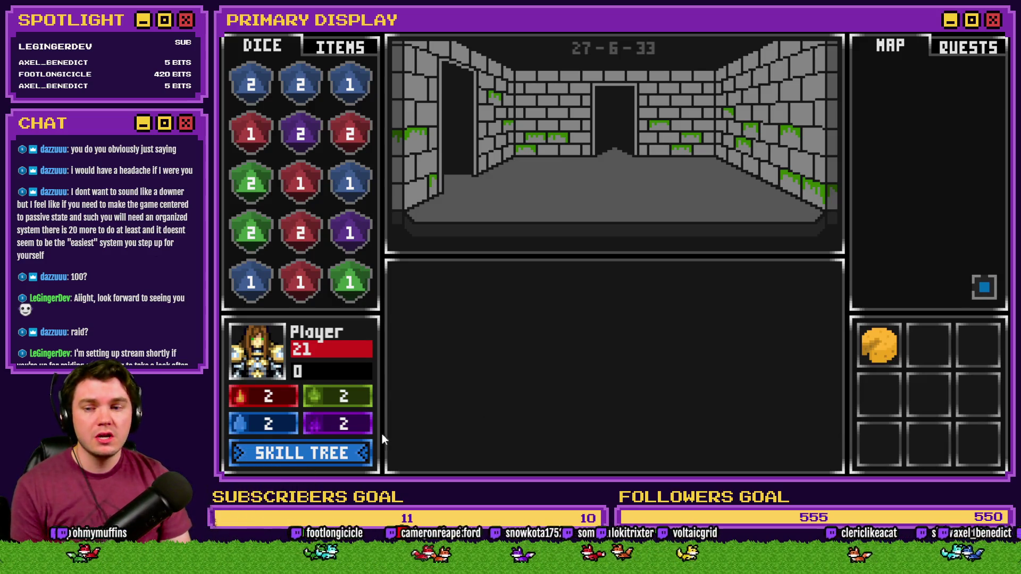
pyautogui.click(319, 453)
pyautogui.moveTo(418, 289)
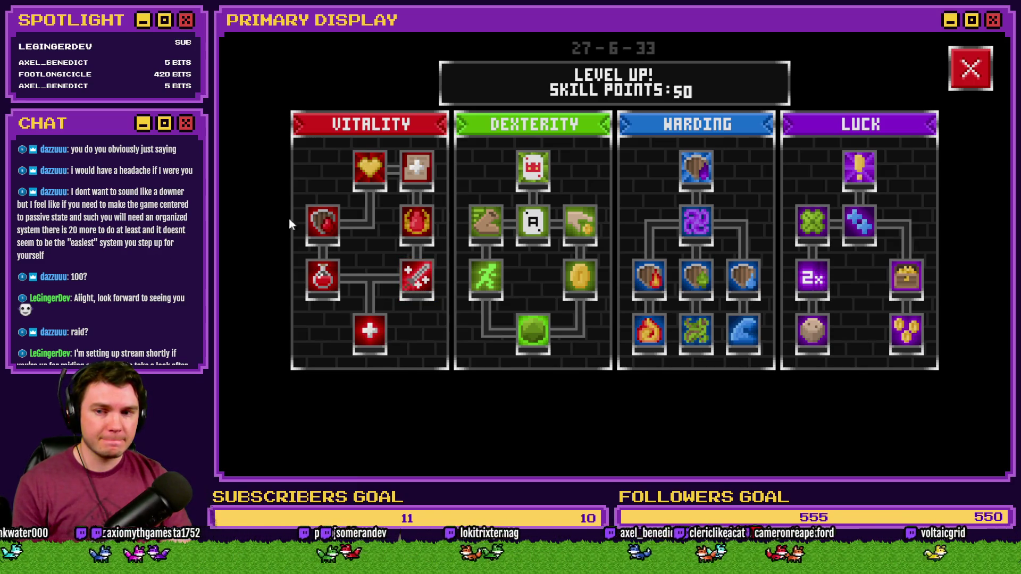
pyautogui.moveTo(410, 237)
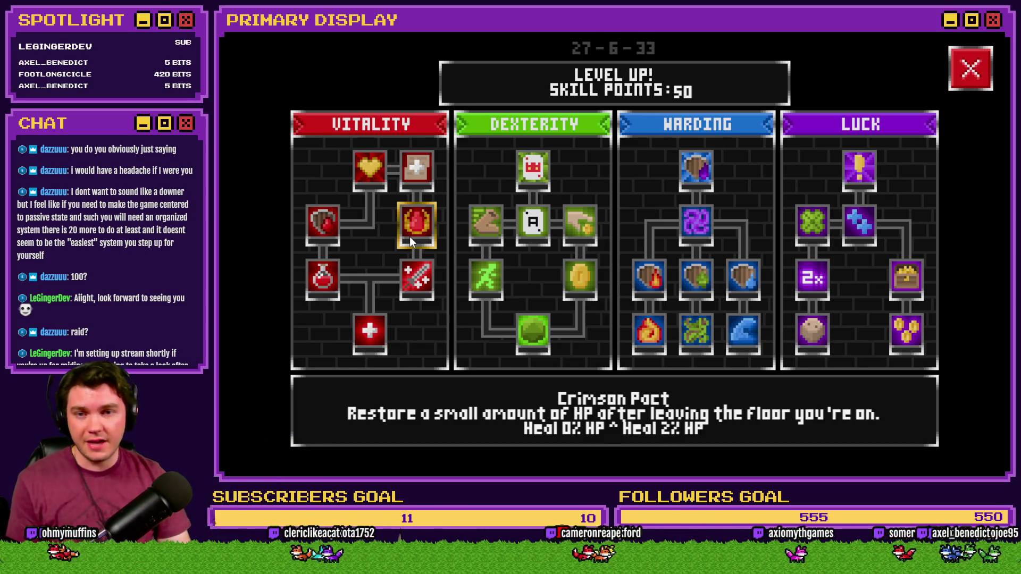
pyautogui.click(972, 67)
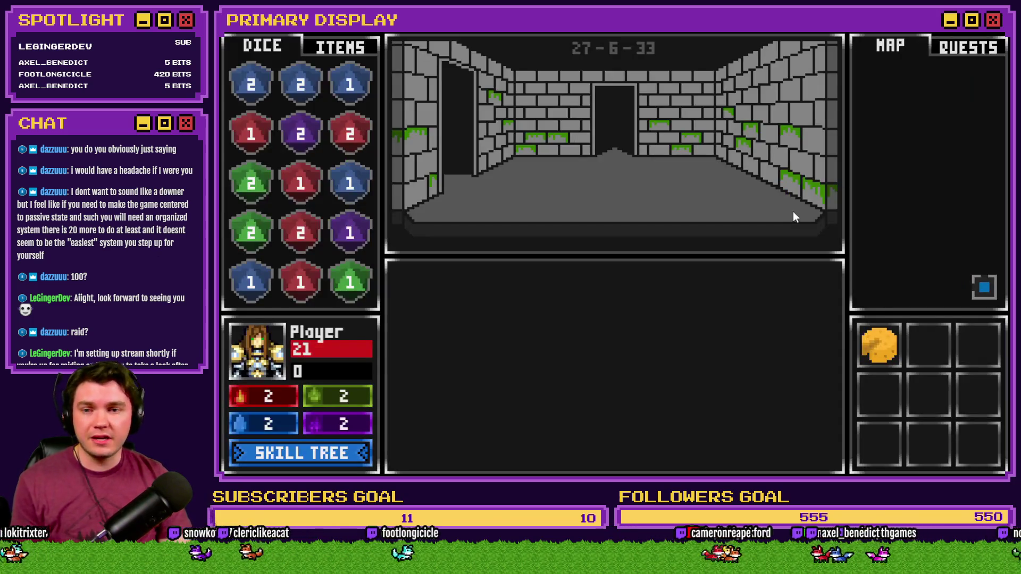
pyautogui.moveTo(884, 351)
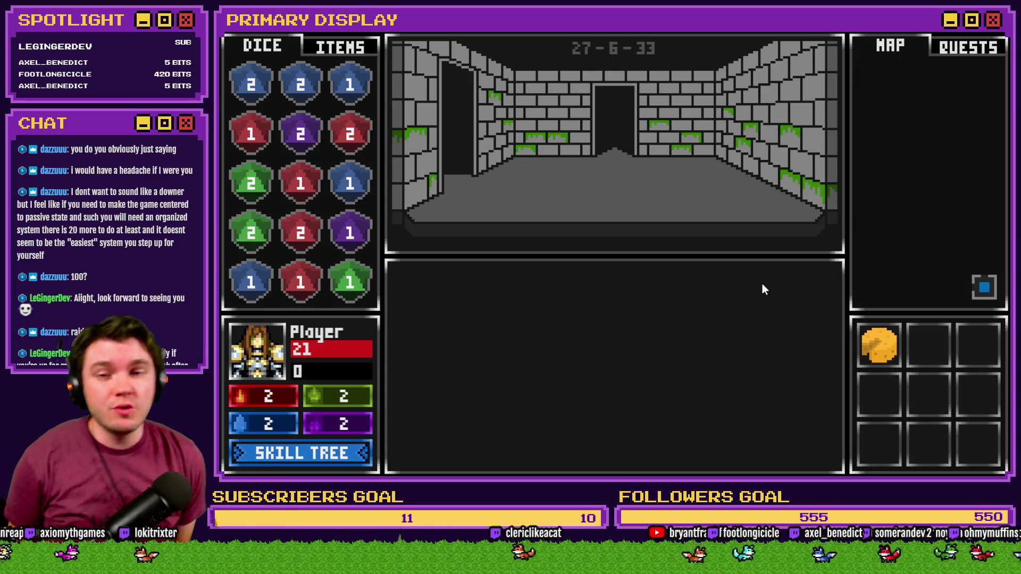
pyautogui.press('t')
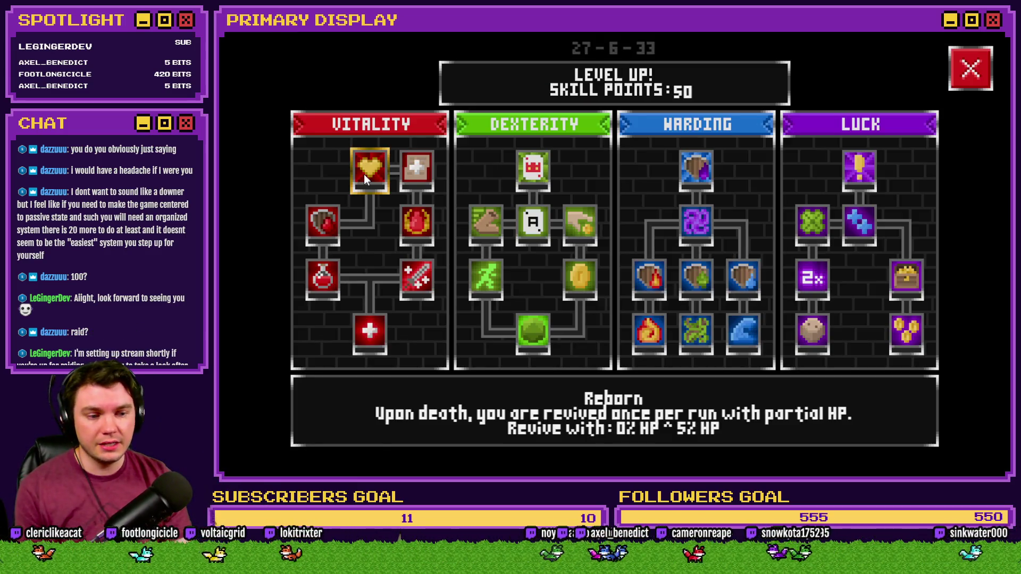
pyautogui.click(958, 69)
# Close the playtest window and switch to the Trello card in the browser.
pyautogui.hotkey('alt', 'F4')
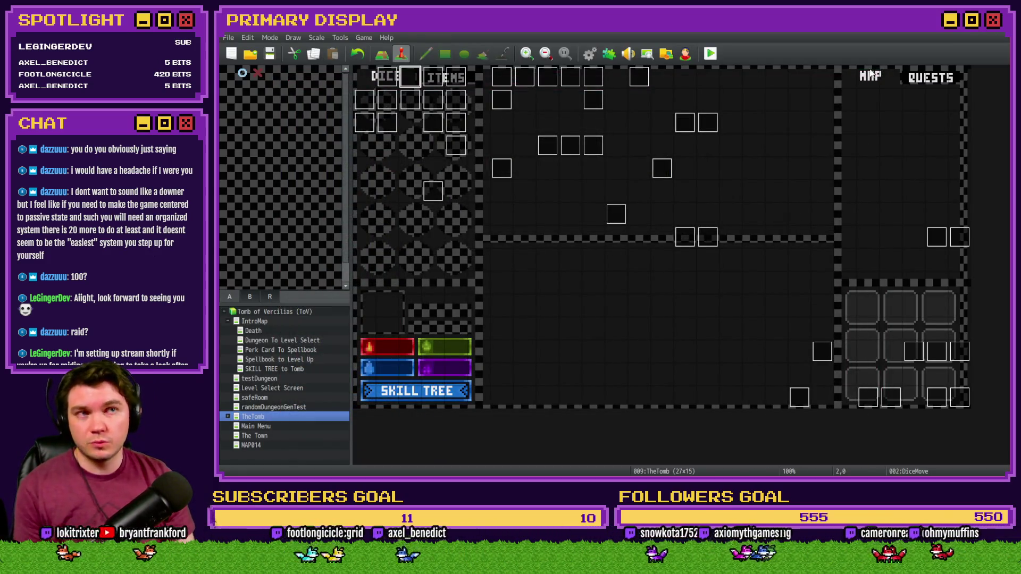
pyautogui.hotkey('alt', 'Tab')
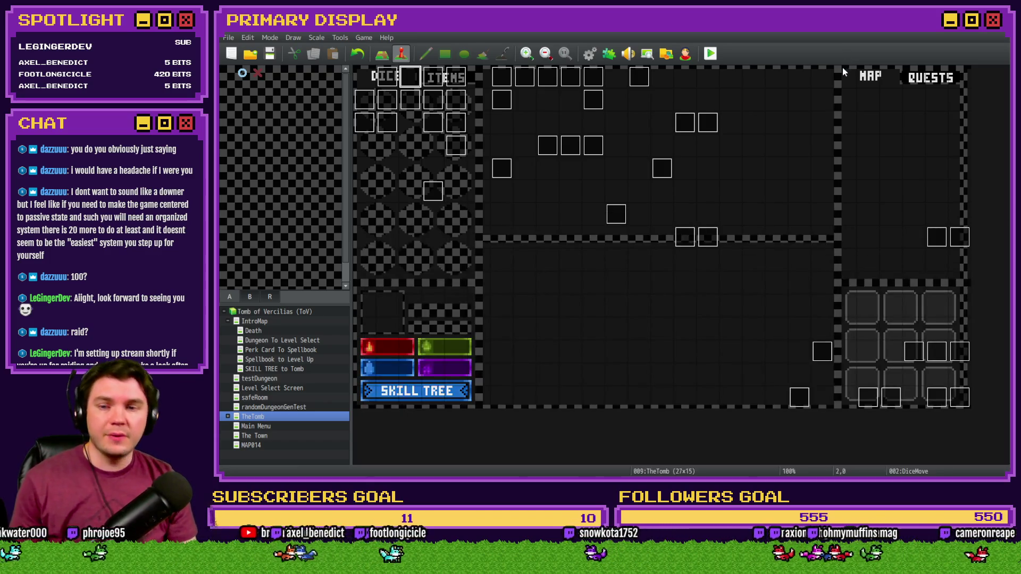
pyautogui.hotkey('alt', 'Tab')
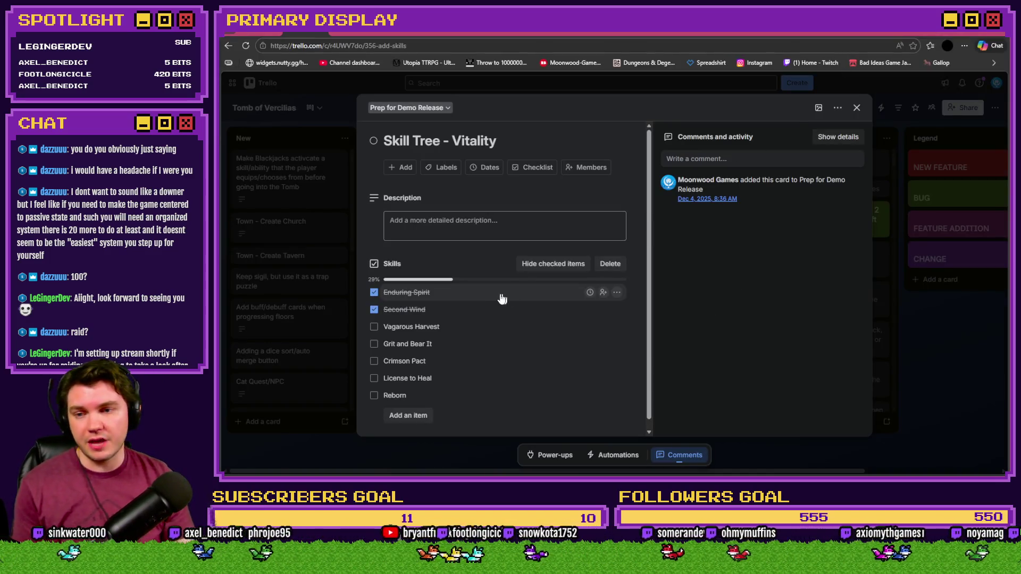
# Review the checked Enduring Spirit and Second Wind items, then close the Vitality card.
pyautogui.scroll(-1, 481, 319)
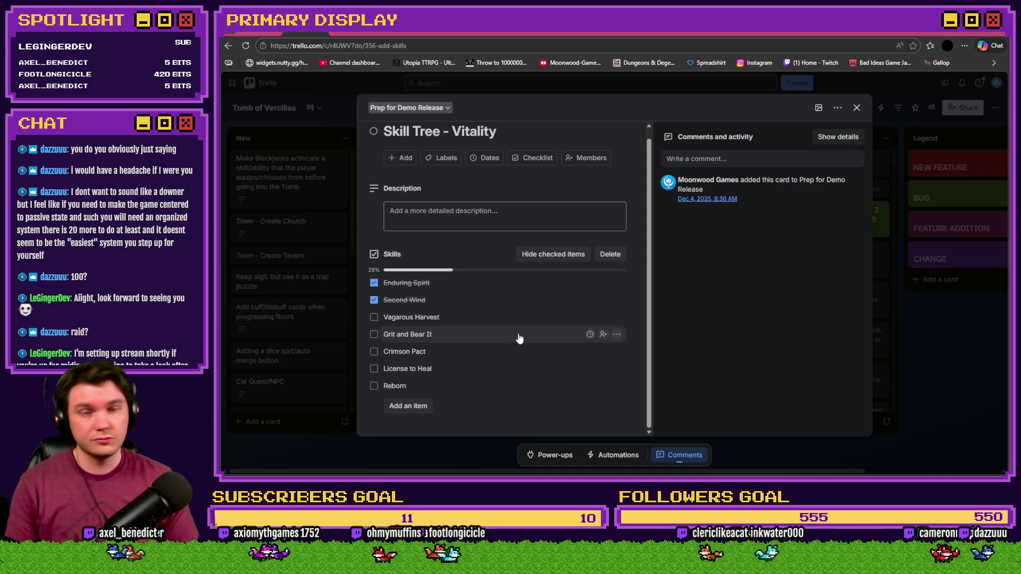
pyautogui.click(856, 108)
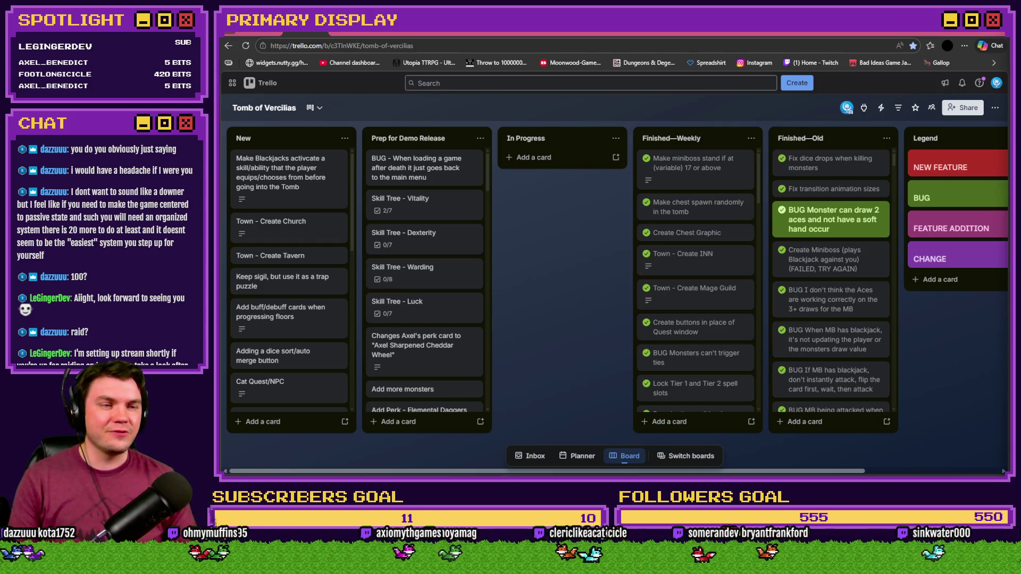